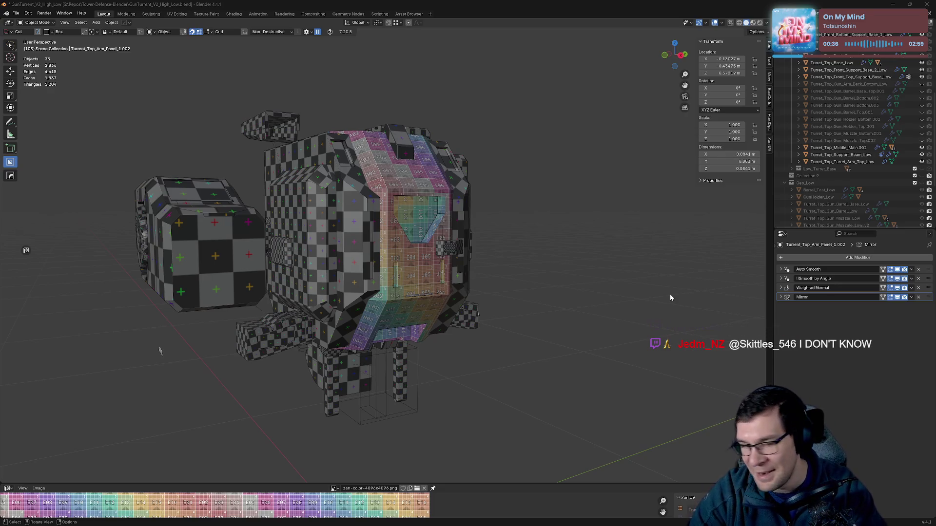
# - Select the turret arm and enable viewport display for Mirror.001 and Triangulate
pyautogui.moveTo(545, 262)
pyautogui.mouseDown(button='middle')
pyautogui.moveTo(467, 255)
pyautogui.moveTo(556, 253)
pyautogui.mouseUp(button='middle')
pyautogui.moveTo(555, 288)
pyautogui.mouseDown(button='middle')
pyautogui.moveTo(577, 277)
pyautogui.moveTo(512, 298)
pyautogui.mouseUp(button='middle')
pyautogui.click(512, 297)
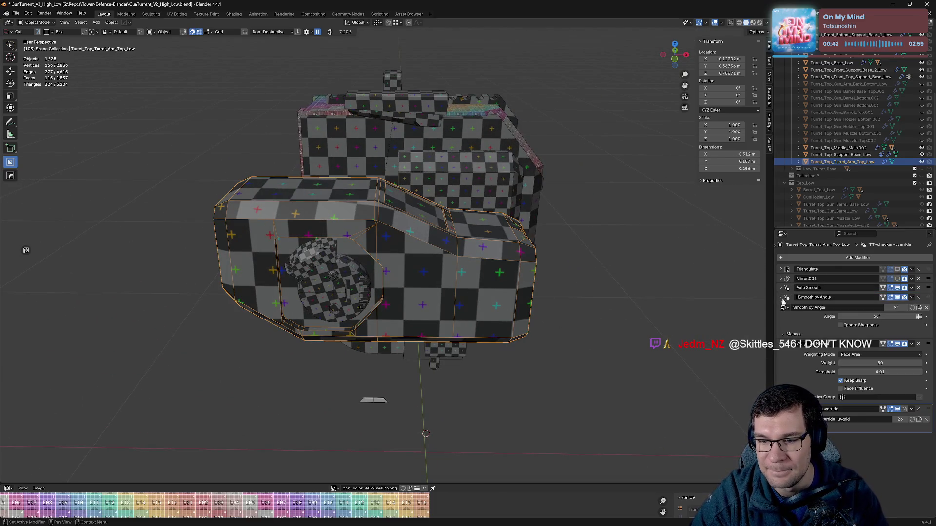
pyautogui.click(782, 298)
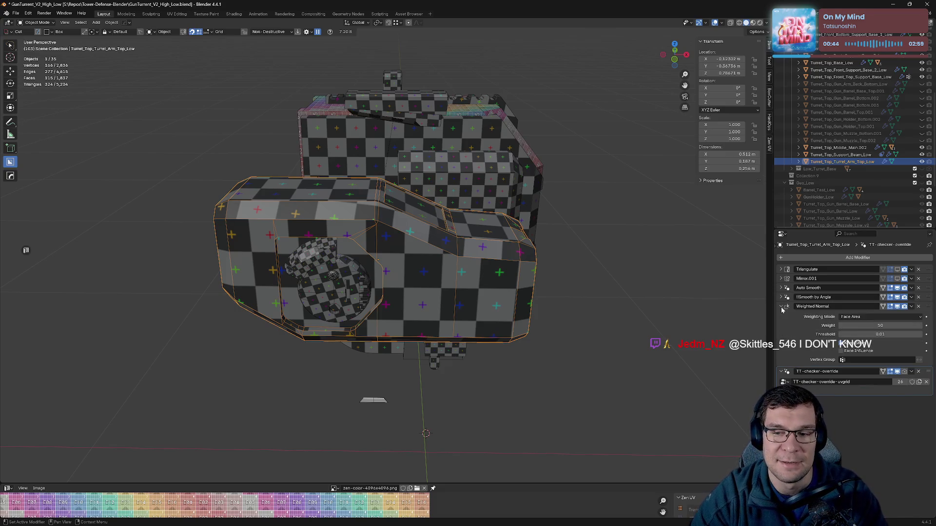
pyautogui.click(782, 307)
pyautogui.click(898, 278)
pyautogui.click(898, 270)
# - Rename Mirror.001 to 'Mirror', move it to the bottom, and delete TT-checker-override
pyautogui.click(927, 281)
pyautogui.doubleClick(840, 280)
pyautogui.write('Mirror')
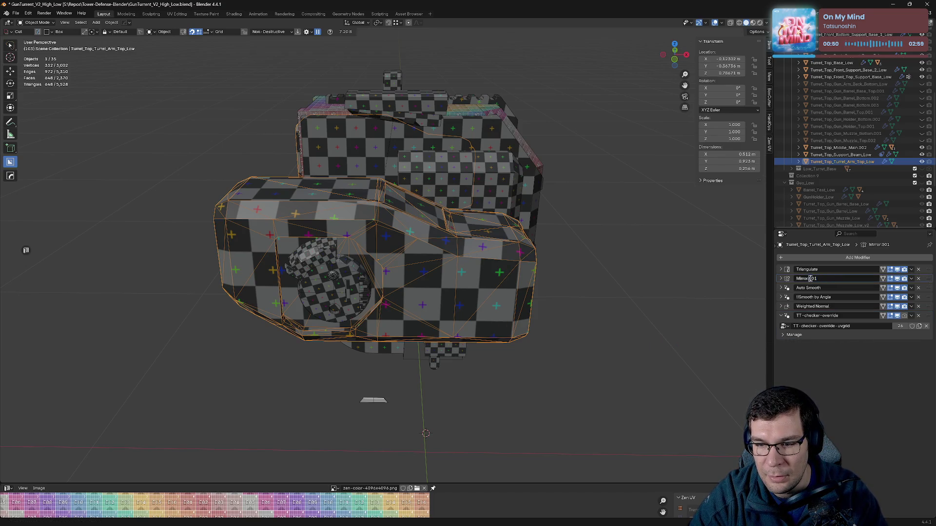
pyautogui.press('Return')
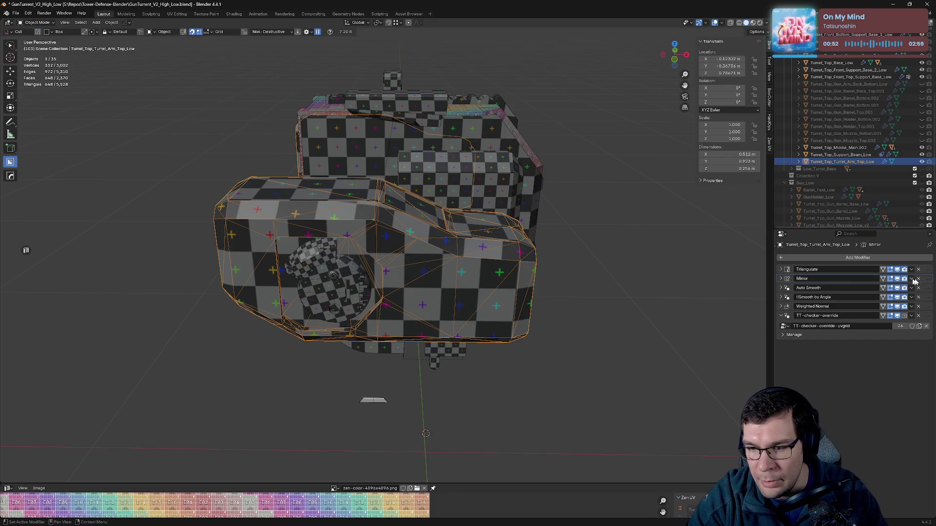
pyautogui.moveTo(928, 279); pyautogui.dragTo(911, 329)
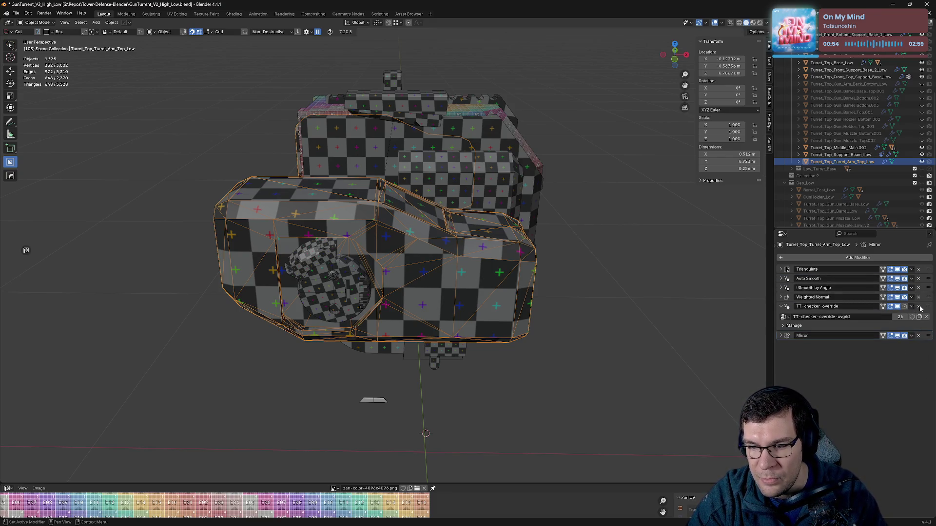
pyautogui.click(919, 306)
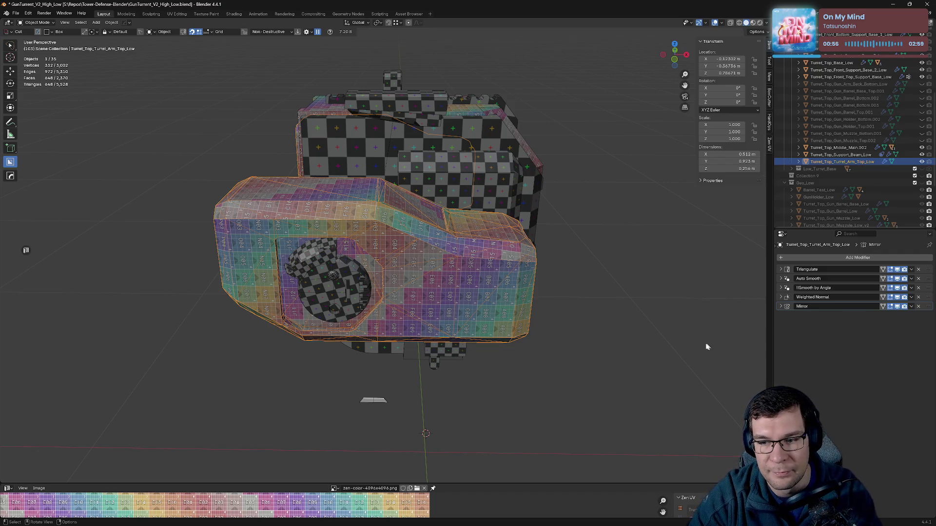
# - Apply HOps Sharpen and a sharp-edge Weighted Normal to the arm, then move Mirror last
pyautogui.press('q')
pyautogui.click(633, 335)
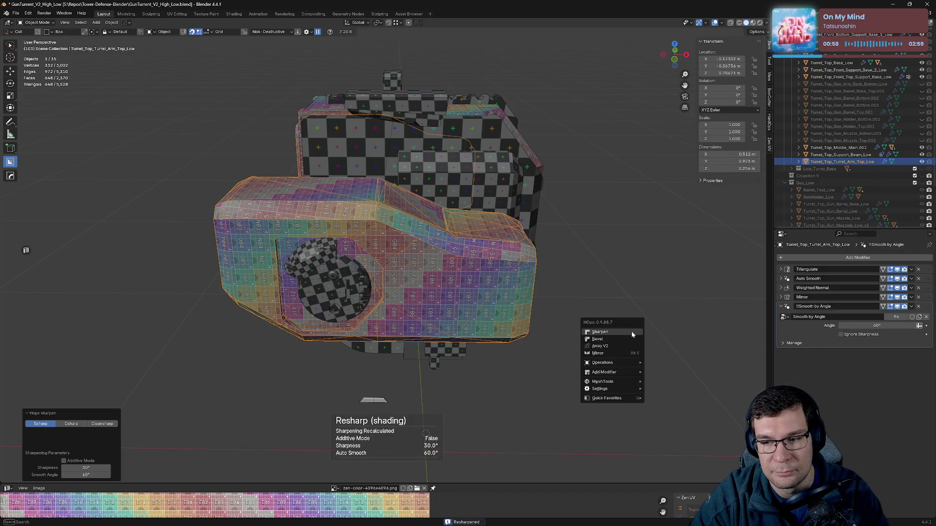
pyautogui.click(632, 334)
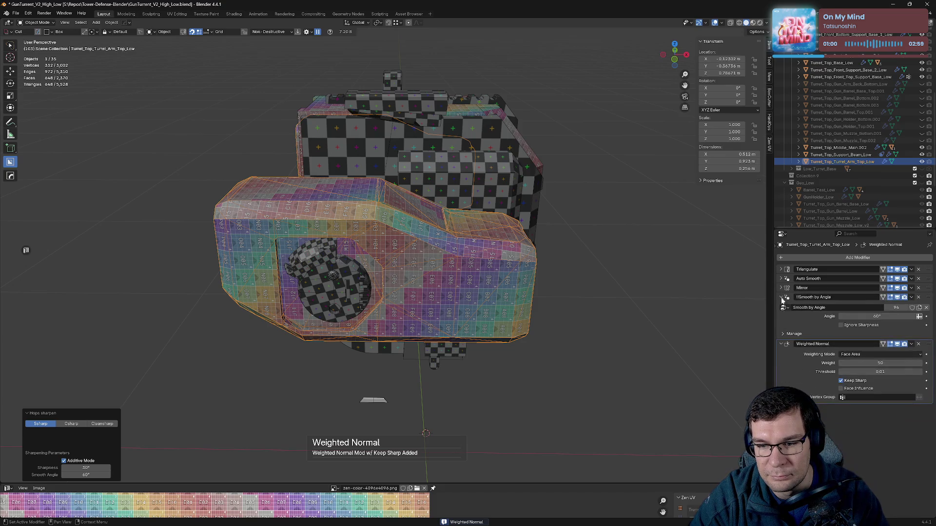
pyautogui.click(782, 298)
pyautogui.click(780, 306)
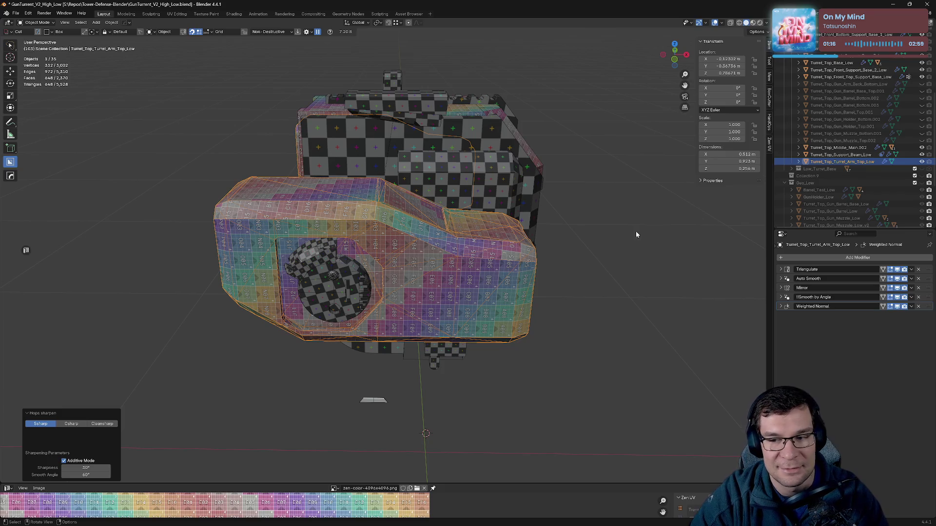
pyautogui.moveTo(928, 287); pyautogui.dragTo(906, 314)
# - Hide the turret arm and orbit to a frontal view of the turret
pyautogui.moveTo(561, 271); pyautogui.dragTo(597, 267, button='middle')
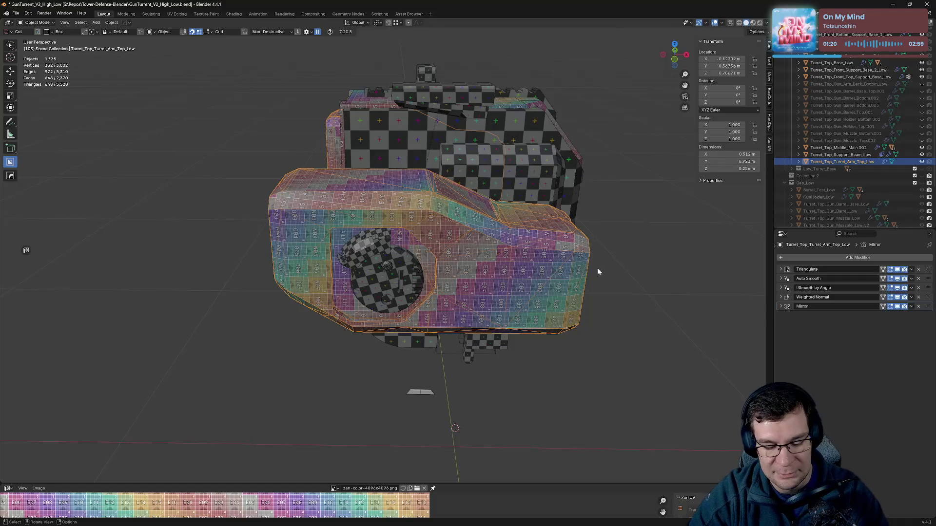
pyautogui.press('h')
pyautogui.moveTo(447, 272)
pyautogui.mouseDown(button='middle')
pyautogui.moveTo(441, 253)
pyautogui.moveTo(527, 263)
pyautogui.mouseUp(button='middle')
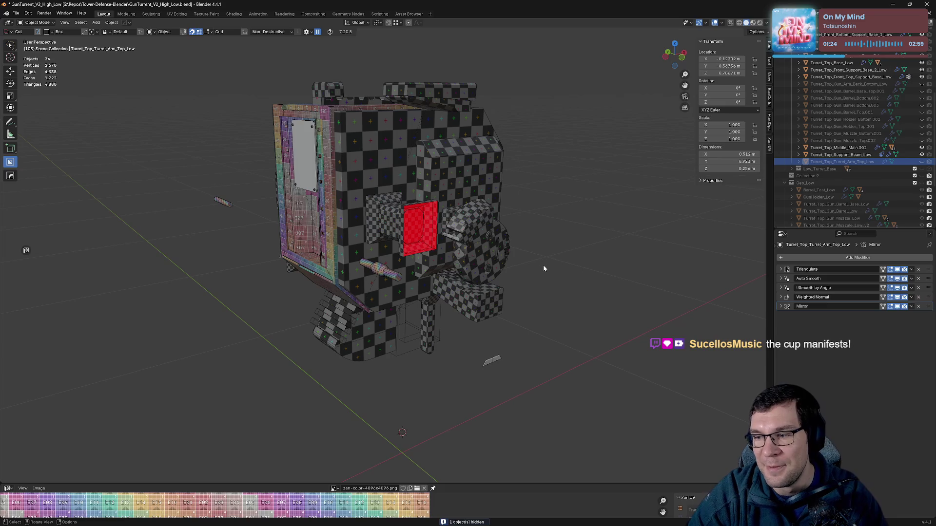
pyautogui.moveTo(544, 269)
pyautogui.mouseDown(button='middle')
pyautogui.moveTo(567, 265)
pyautogui.moveTo(524, 257)
pyautogui.moveTo(443, 269)
pyautogui.mouseUp(button='middle')
# - Select the arm detail piece, collapse its modifier panels, and toggle Array viewport display to compare
pyautogui.click(358, 236)
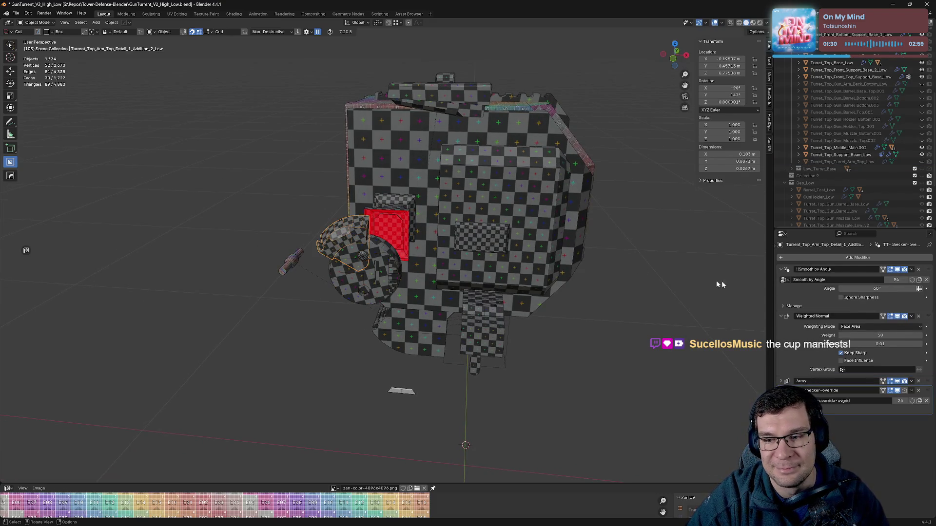
pyautogui.click(782, 269)
pyautogui.click(782, 278)
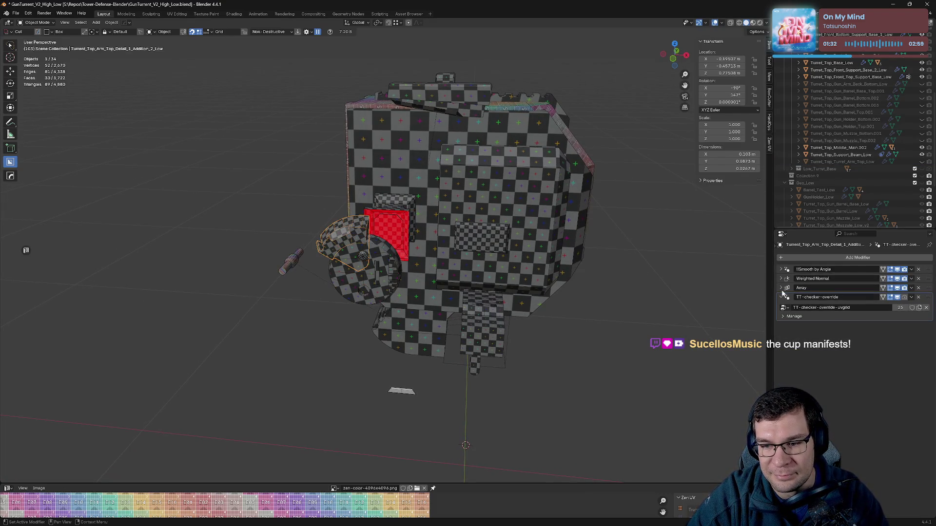
pyautogui.click(781, 298)
pyautogui.click(897, 288)
pyautogui.click(897, 287)
pyautogui.click(897, 288)
pyautogui.click(898, 288)
pyautogui.click(897, 288)
pyautogui.moveTo(609, 266)
pyautogui.mouseDown(button='middle')
pyautogui.moveTo(662, 267)
pyautogui.moveTo(674, 295)
pyautogui.mouseUp(button='middle')
pyautogui.click(898, 288)
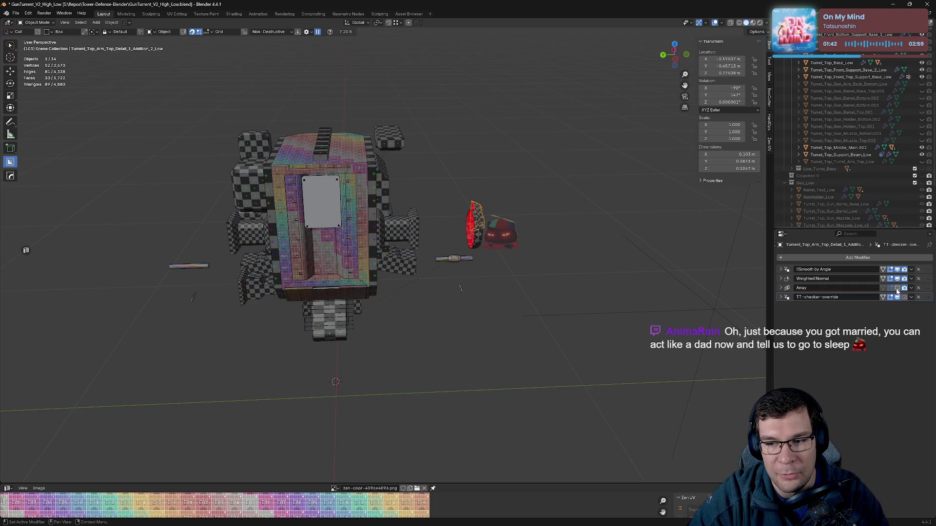
pyautogui.moveTo(542, 280)
pyautogui.mouseDown(button='middle')
pyautogui.moveTo(596, 279)
pyautogui.moveTo(495, 275)
pyautogui.mouseUp(button='middle')
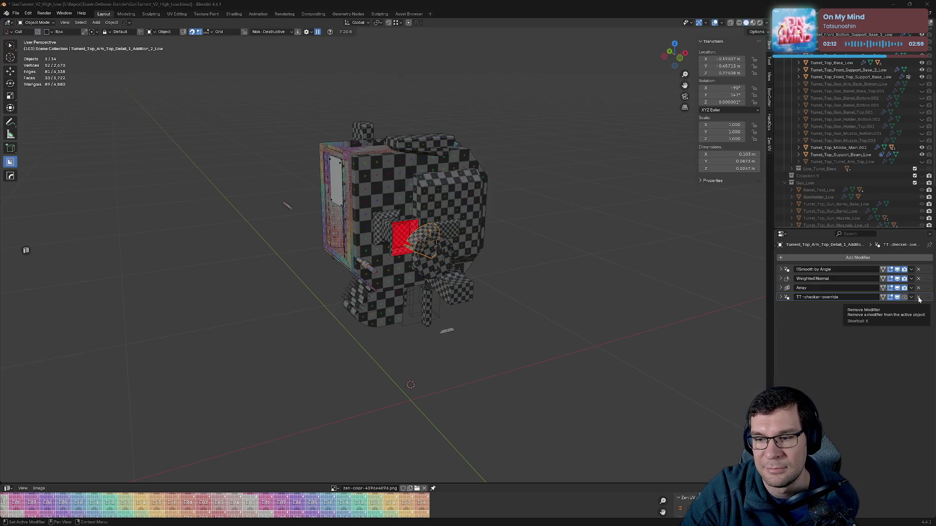
# - Delete TT-checker-override from the curved detail piece, frame it, and enter Edit Mode
pyautogui.click(918, 298)
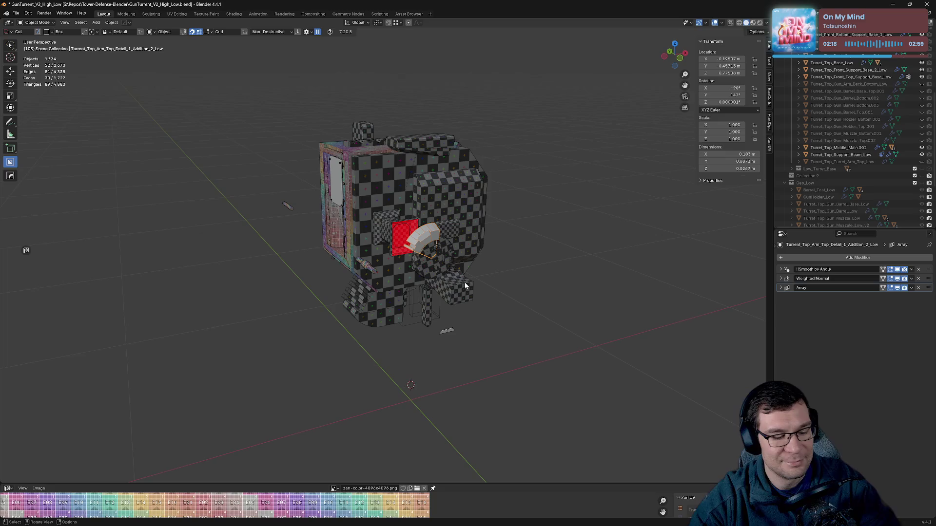
pyautogui.press('KP_Decimal')
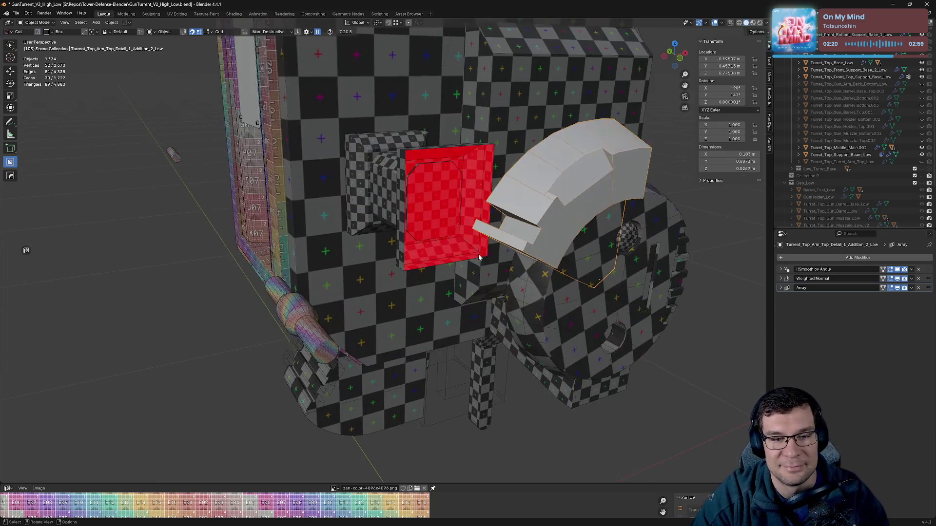
pyautogui.scroll(2, 424, 215)
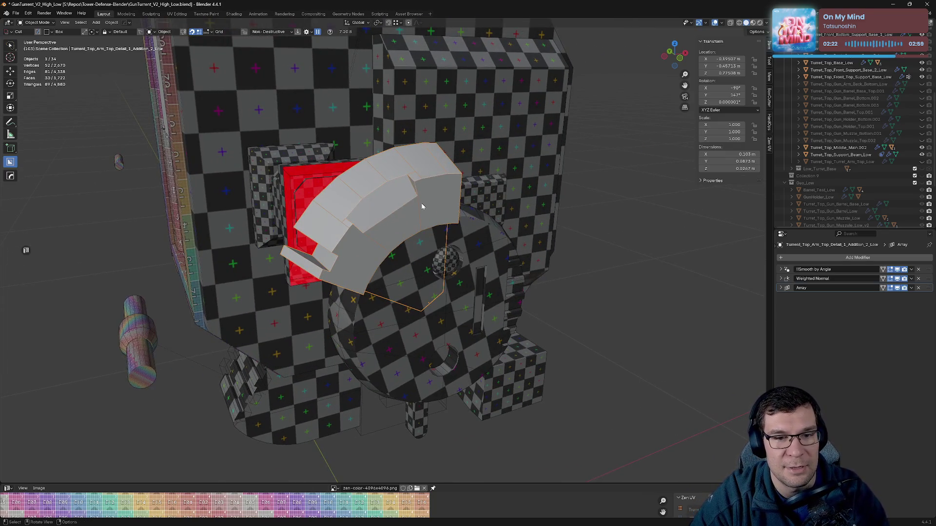
pyautogui.press('q')
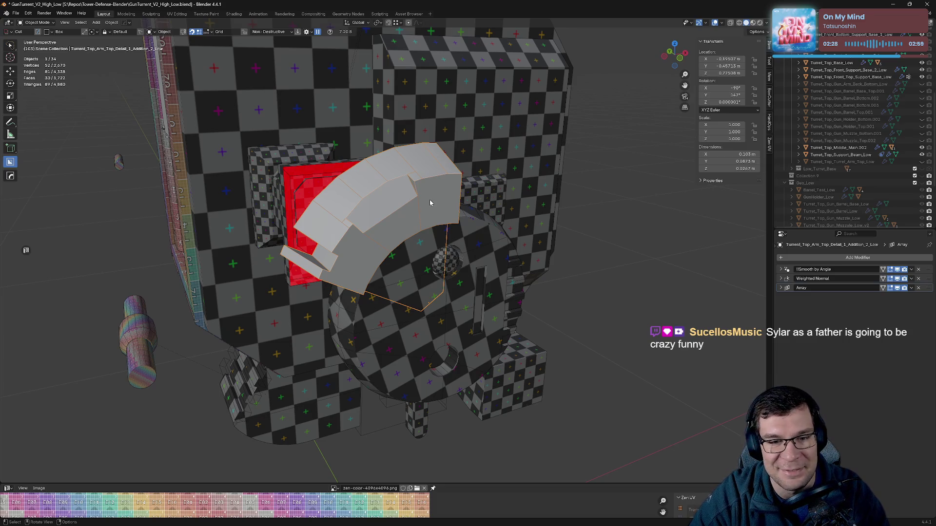
pyautogui.press('Tab')
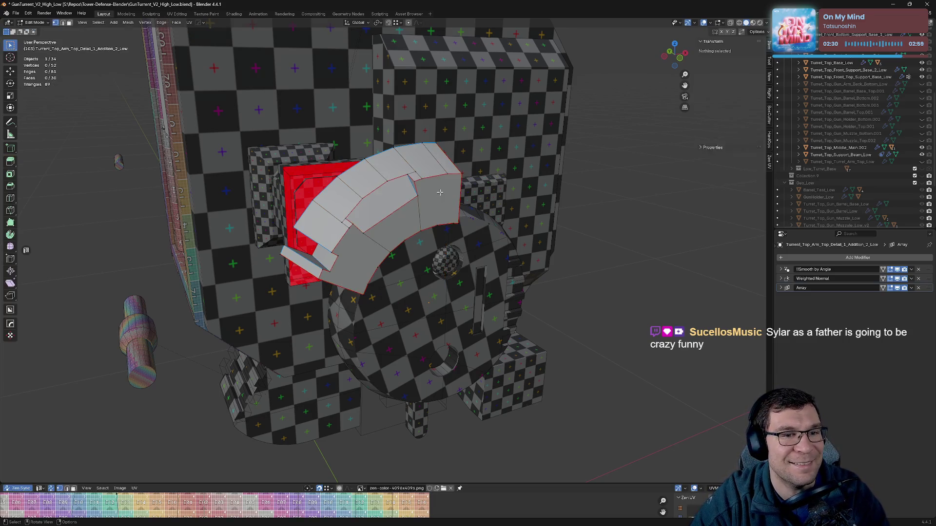
# - Zen Unwrap the curved detail piece's UVs so the colour grid maps onto it
pyautogui.hotkey('alt', 'q')
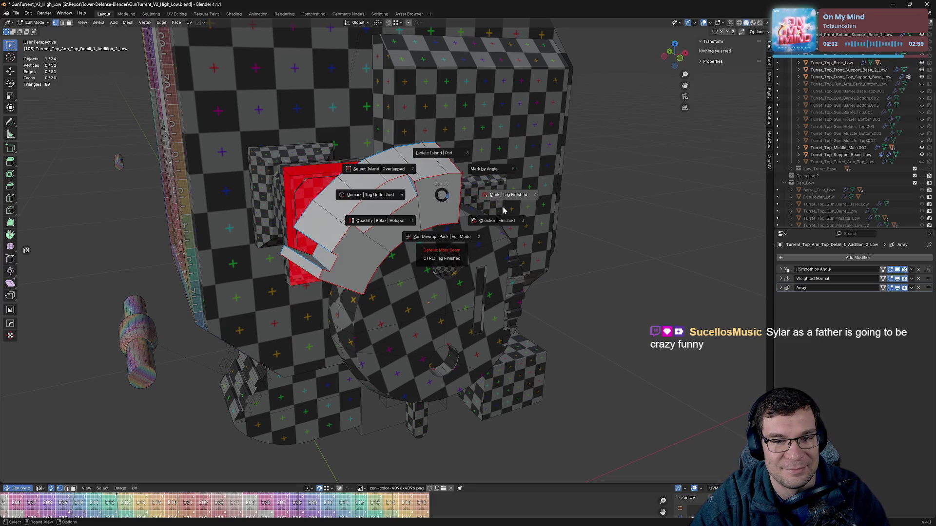
pyautogui.click(449, 197)
pyautogui.moveTo(438, 209); pyautogui.dragTo(503, 223, button='middle')
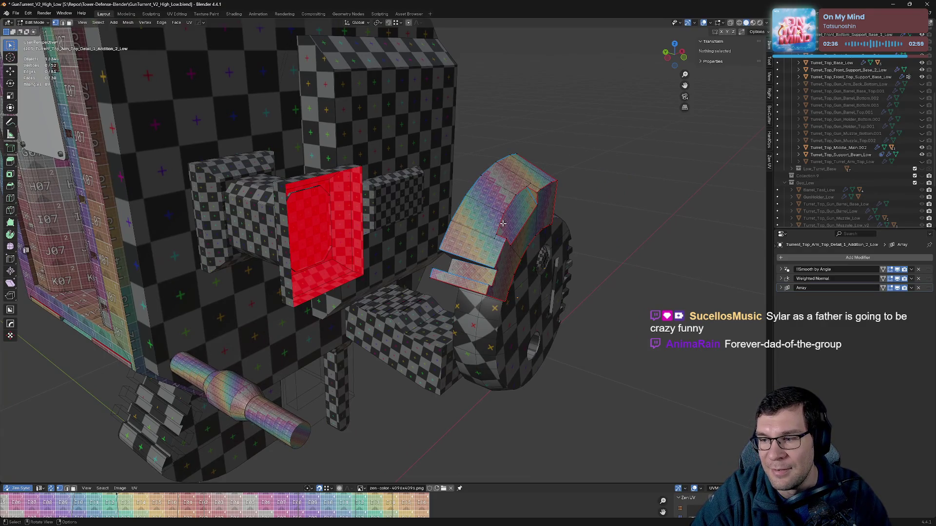
pyautogui.moveTo(502, 223)
pyautogui.mouseDown(button='middle')
pyautogui.moveTo(477, 215)
pyautogui.moveTo(549, 234)
pyautogui.moveTo(530, 237)
pyautogui.moveTo(608, 225)
pyautogui.moveTo(548, 220)
pyautogui.moveTo(699, 209)
pyautogui.moveTo(485, 202)
pyautogui.mouseUp(button='middle')
# - Save the file, return to Object Mode, and hide the curved piece
pyautogui.hotkey('ctrl', 's')
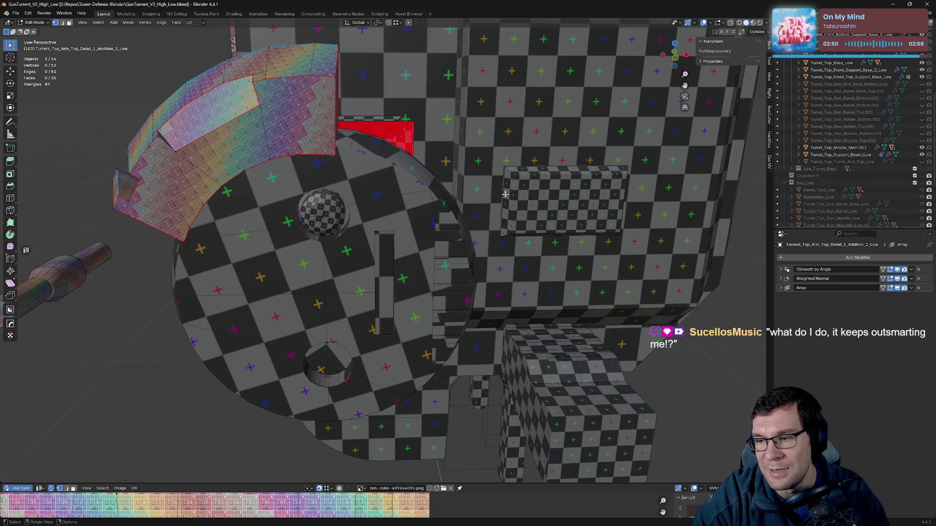
pyautogui.moveTo(487, 199)
pyautogui.mouseDown(button='middle')
pyautogui.moveTo(468, 210)
pyautogui.moveTo(491, 198)
pyautogui.mouseUp(button='middle')
pyautogui.moveTo(385, 203)
pyautogui.mouseDown(button='middle')
pyautogui.moveTo(518, 209)
pyautogui.moveTo(570, 226)
pyautogui.moveTo(665, 224)
pyautogui.moveTo(556, 221)
pyautogui.moveTo(570, 242)
pyautogui.moveTo(585, 229)
pyautogui.moveTo(560, 219)
pyautogui.moveTo(568, 213)
pyautogui.moveTo(542, 251)
pyautogui.mouseUp(button='middle')
pyautogui.scroll(5, 556, 221)
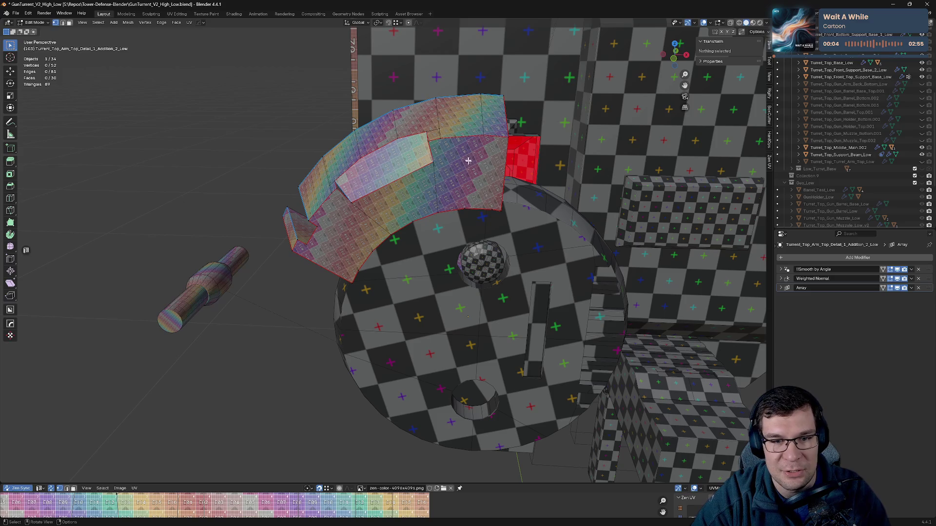
pyautogui.press('Tab')
pyautogui.press('h')
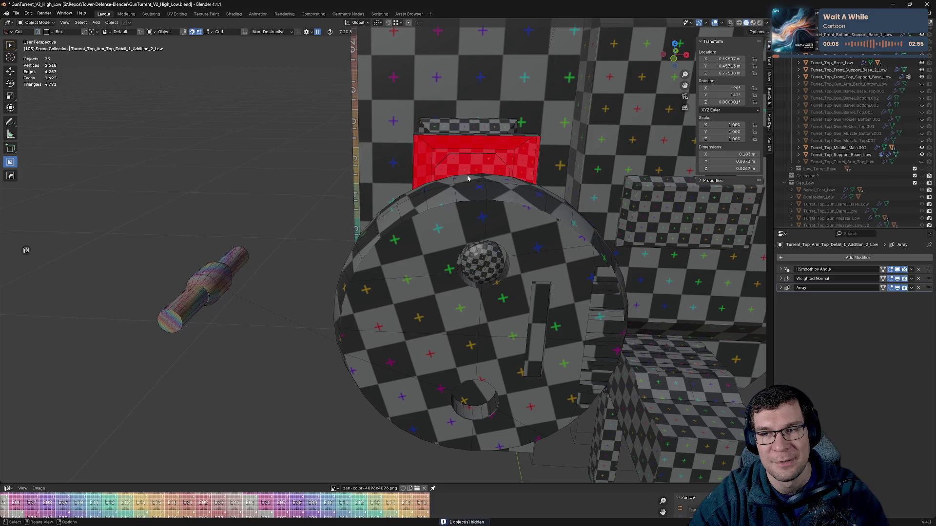
# - Select the round disc, show its Mirror in the viewport, and remove TT-checker-override
pyautogui.click(517, 236)
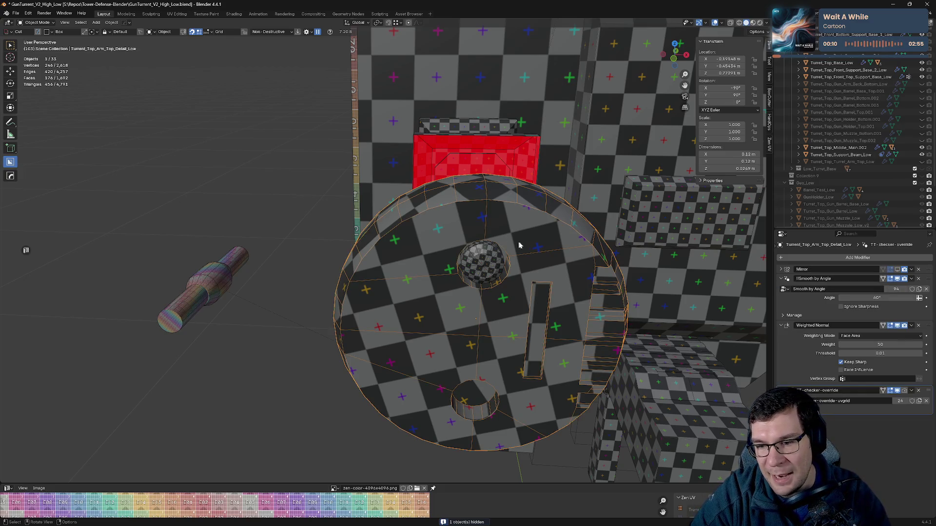
pyautogui.click(897, 269)
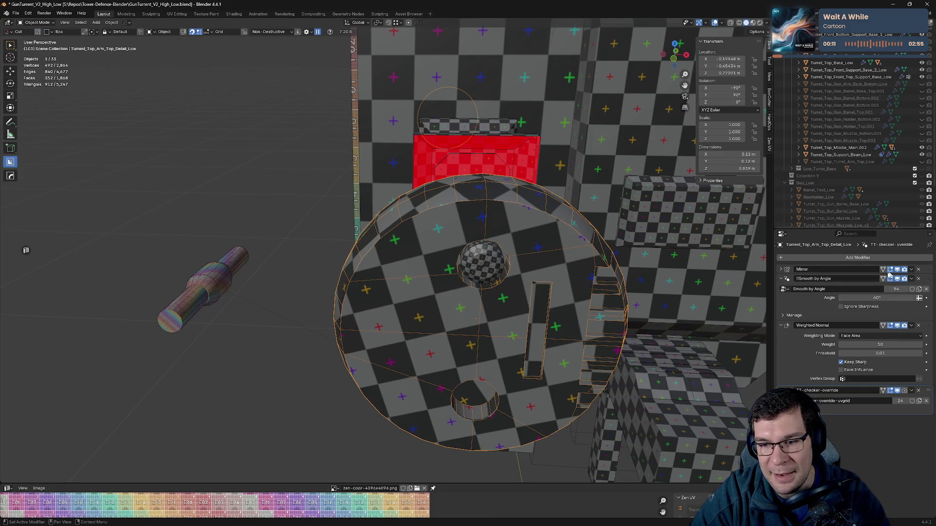
pyautogui.click(781, 278)
pyautogui.click(781, 288)
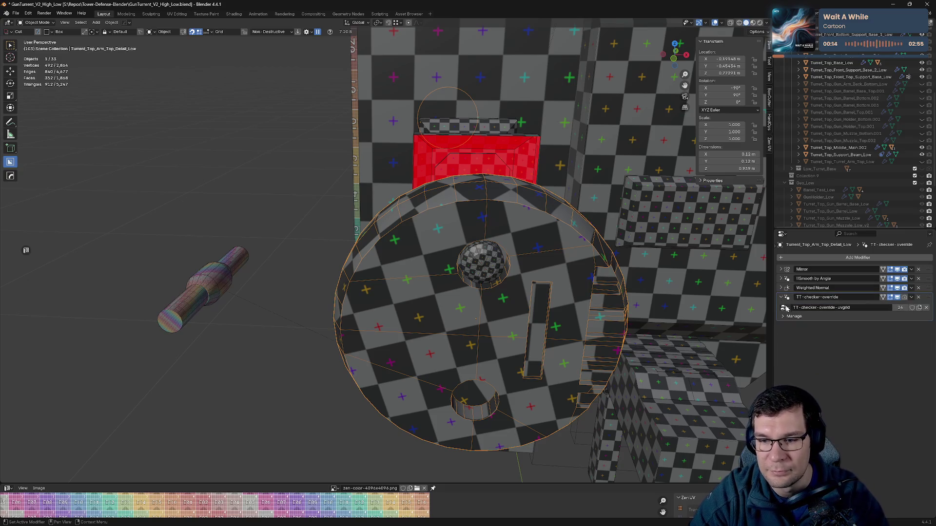
pyautogui.click(782, 298)
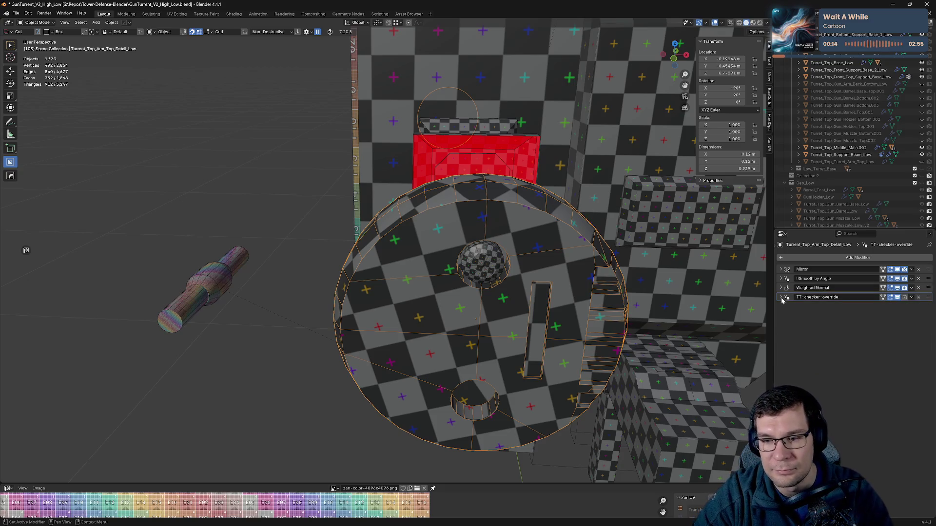
pyautogui.click(918, 297)
pyautogui.rightClick(553, 298)
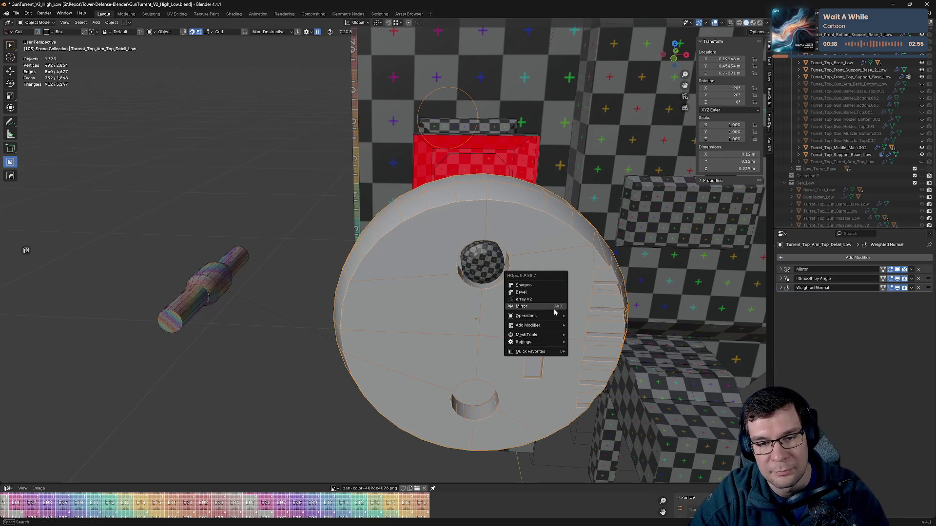
pyautogui.press('Escape')
# - Switch the disc into Edit Mode through the mode pie menu
pyautogui.press('q')
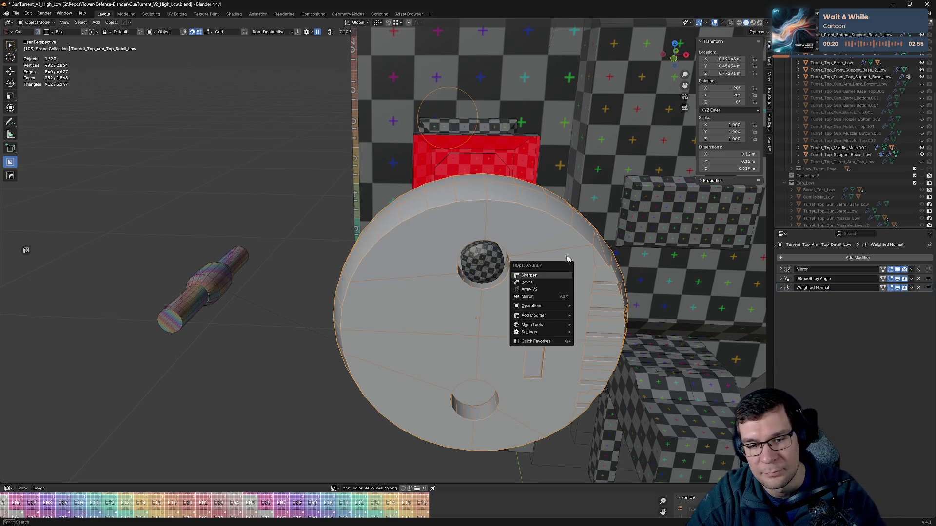
pyautogui.press('q')
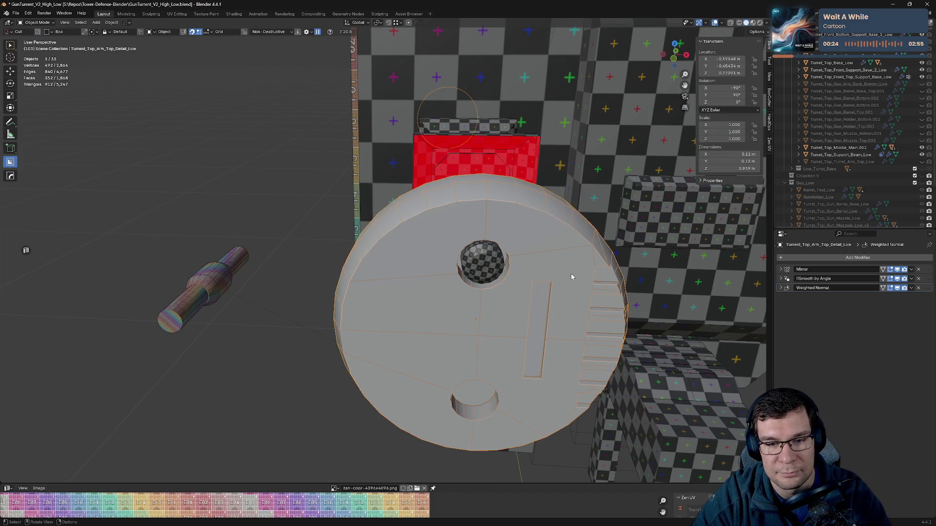
pyautogui.hotkey('ctrl', 'Tab')
pyautogui.click(634, 302)
pyautogui.moveTo(611, 291); pyautogui.dragTo(616, 273, button='middle')
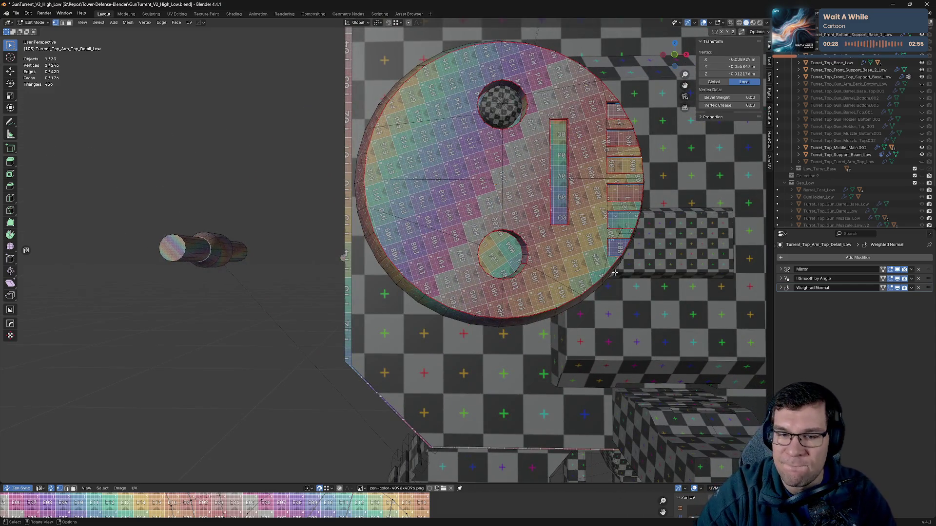
# - Toggle the disc back into Edit Mode and orbit around it
pyautogui.press('Tab')
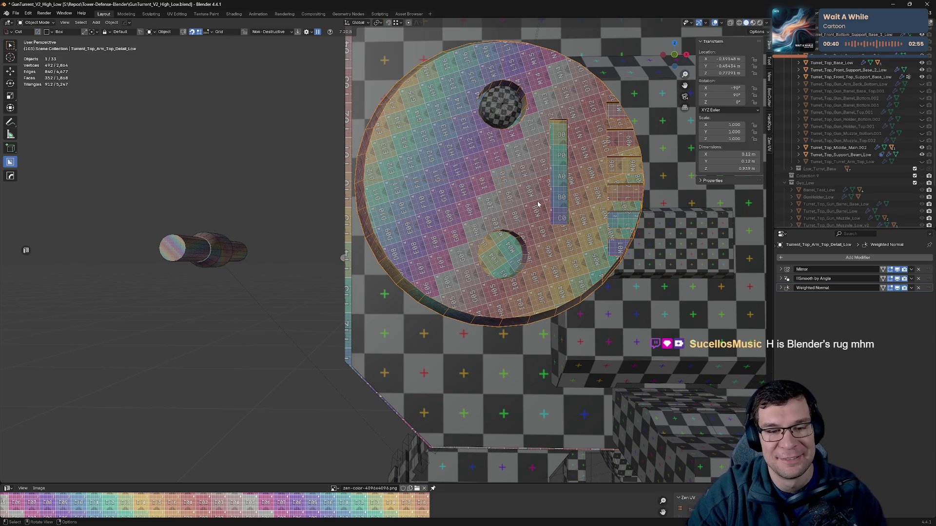
pyautogui.rightClick(522, 205)
pyautogui.press('Escape')
pyautogui.press('Tab')
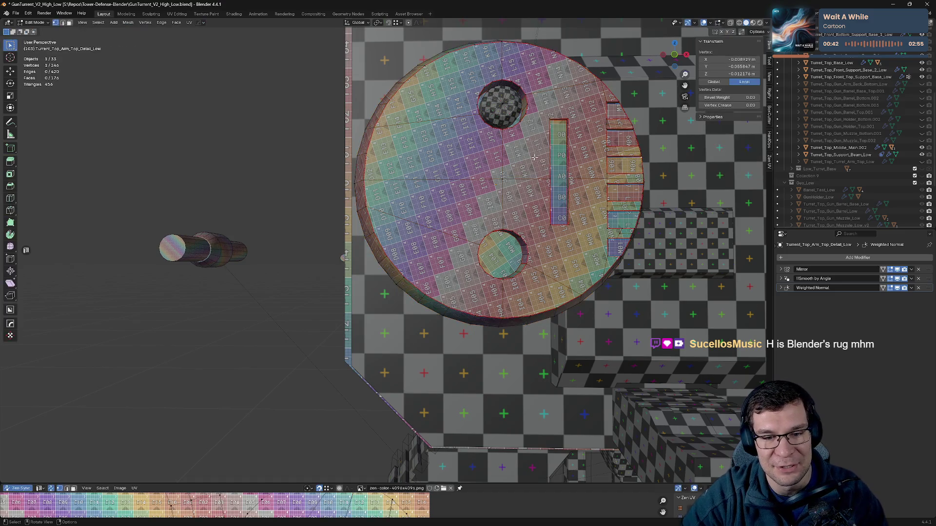
pyautogui.moveTo(523, 155); pyautogui.dragTo(502, 166, button='middle')
pyautogui.moveTo(476, 168)
pyautogui.mouseDown(button='middle')
pyautogui.moveTo(485, 168)
pyautogui.moveTo(167, 151)
pyautogui.moveTo(587, 174)
pyautogui.moveTo(576, 172)
pyautogui.mouseUp(button='middle')
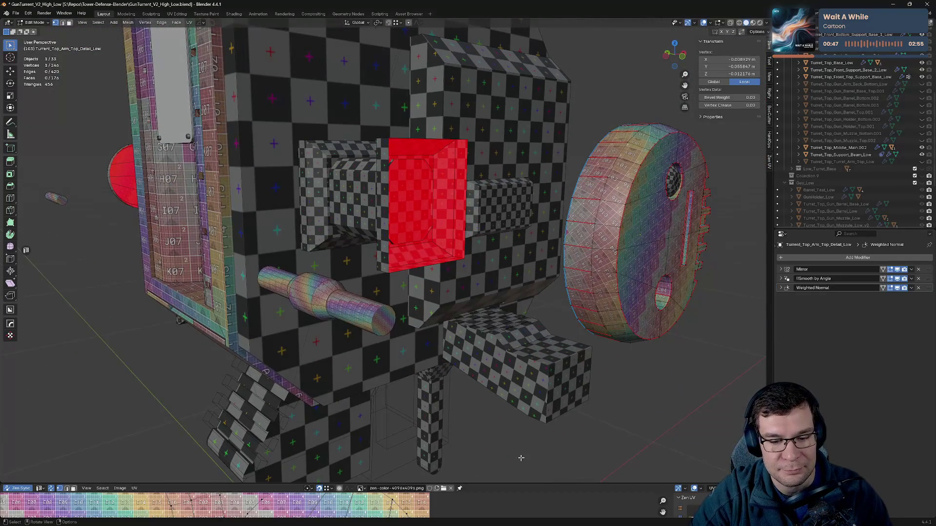
# - Enlarge the UV editor to inspect the disc's UVs, resize it back, and return to Object Mode
pyautogui.moveTo(513, 484)
pyautogui.mouseDown()
pyautogui.moveTo(546, 271)
pyautogui.moveTo(584, 139)
pyautogui.mouseUp()
pyautogui.scroll(-5, 343, 288)
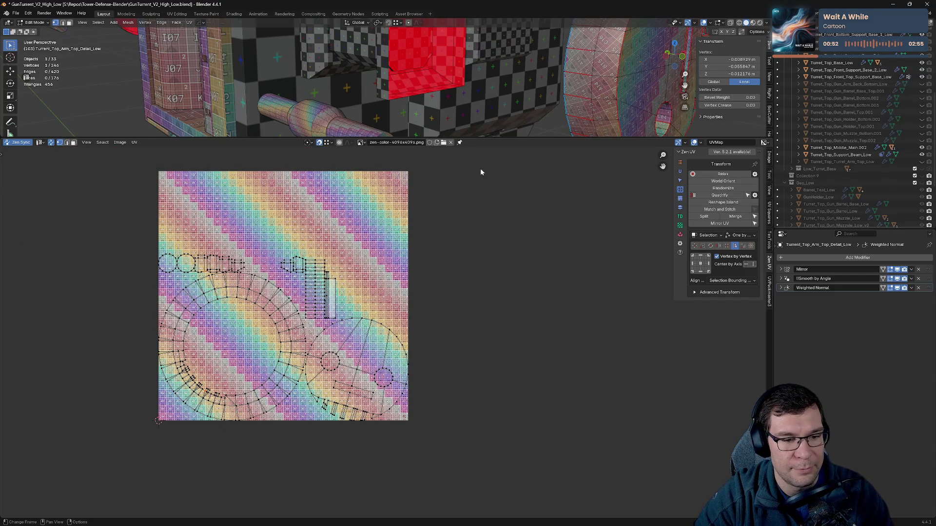
pyautogui.moveTo(502, 139); pyautogui.dragTo(535, 382)
pyautogui.moveTo(537, 162); pyautogui.dragTo(566, 184, button='middle')
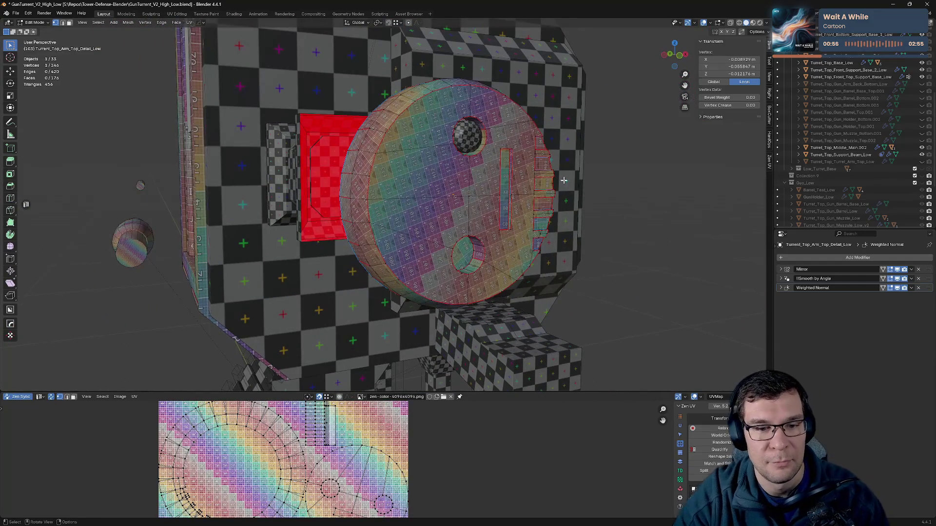
pyautogui.press('Tab')
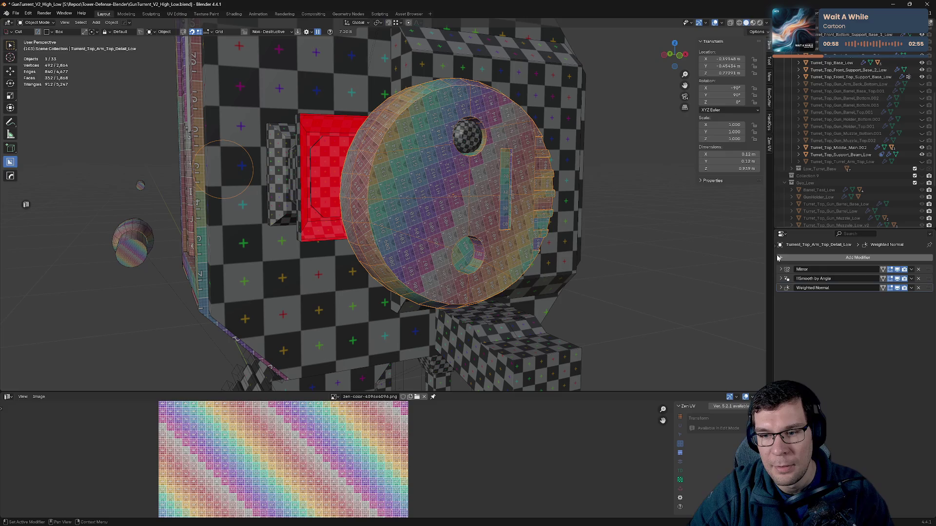
# - Sharpen the disc with HOps and a Weighted Normal, move Mirror last, and hide the disc
pyautogui.press('q')
pyautogui.click(536, 218)
pyautogui.press('q')
pyautogui.click(545, 226)
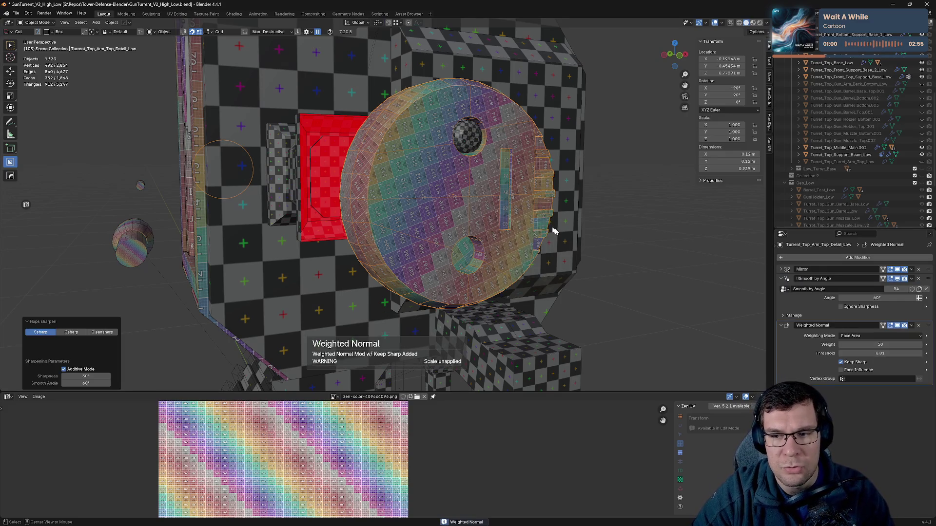
pyautogui.click(781, 282)
pyautogui.click(781, 288)
pyautogui.click(926, 272)
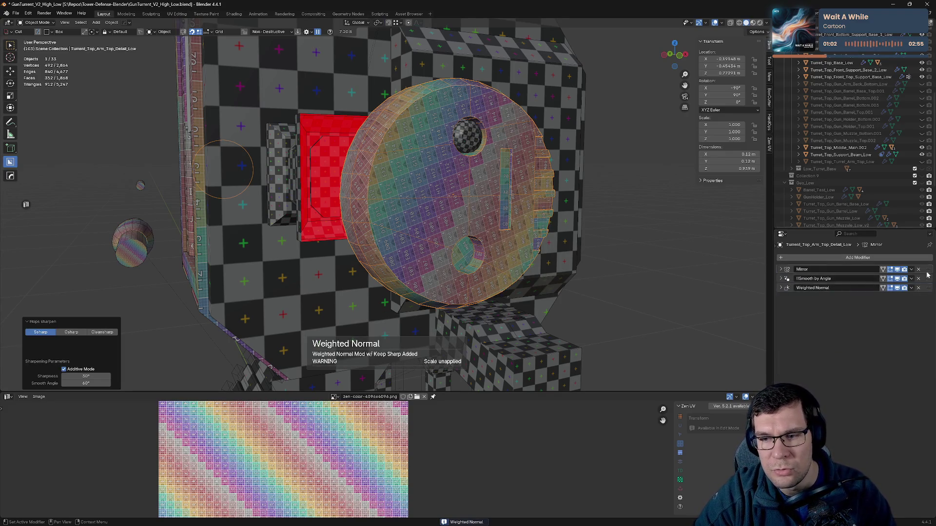
pyautogui.moveTo(928, 274); pyautogui.dragTo(928, 293)
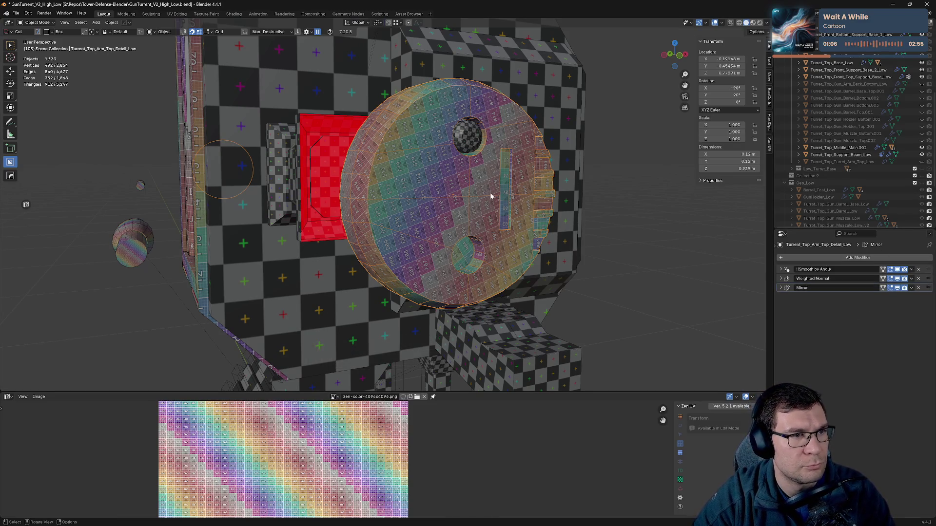
pyautogui.press('h')
# - Select the small bolt and enable viewport display for Mirror and Mirror.001
pyautogui.click(466, 142)
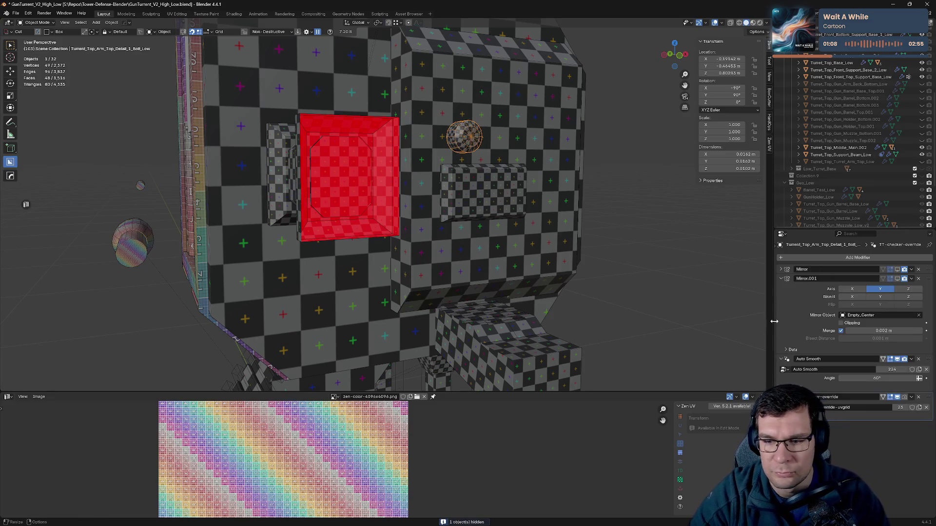
pyautogui.click(781, 278)
pyautogui.click(897, 271)
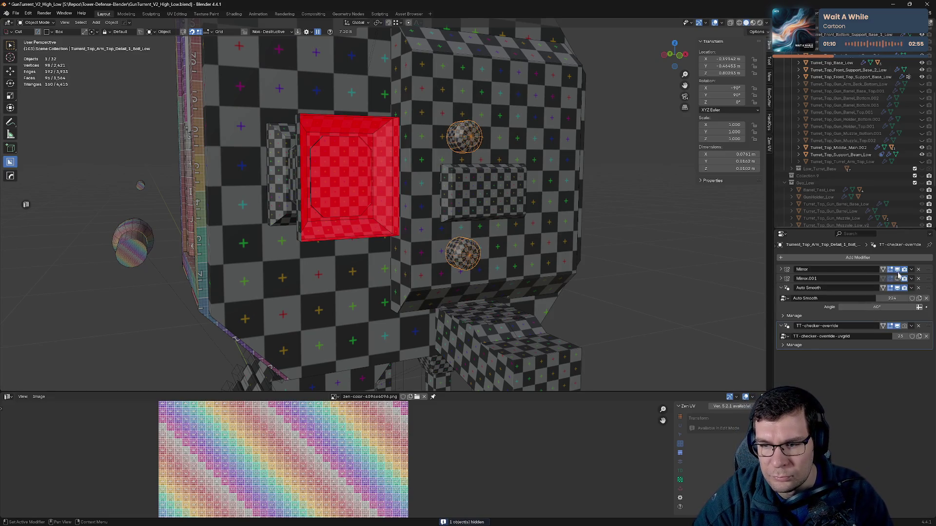
pyautogui.click(900, 279)
pyautogui.moveTo(477, 273)
pyautogui.mouseDown(button='middle')
pyautogui.moveTo(543, 271)
pyautogui.moveTo(446, 268)
pyautogui.mouseUp(button='middle')
# - Remove the bolts' checker override and apply HOps Sharpen plus a sharp-edge Weighted Normal
pyautogui.scroll(6, 445, 267)
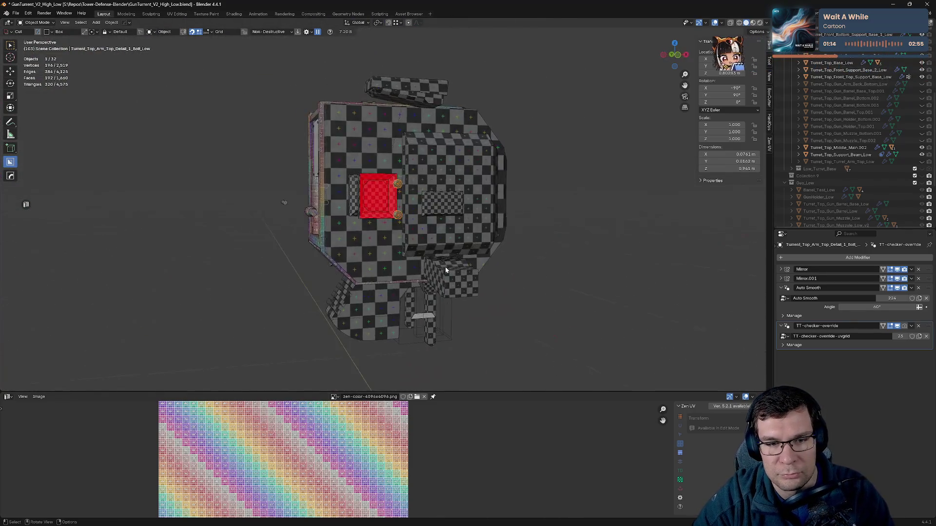
pyautogui.hotkey('ctrl', 'x')
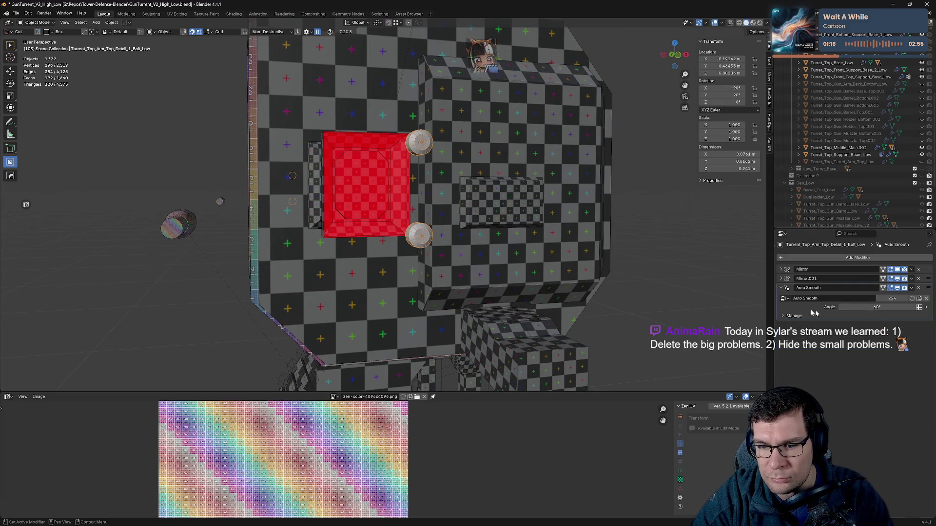
pyautogui.press('q')
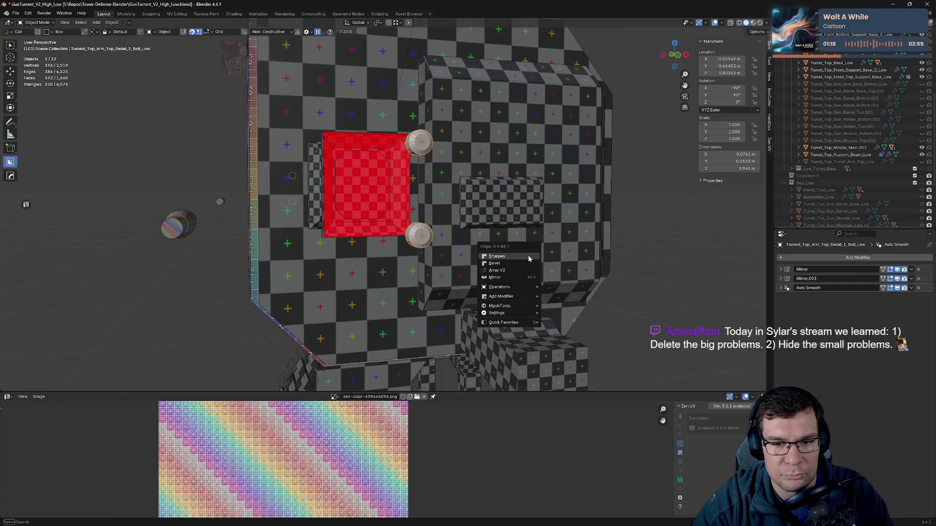
pyautogui.click(497, 256)
pyautogui.press('q')
pyautogui.keyDown('ctrl'); pyautogui.click(529, 259); pyautogui.keyUp('ctrl')
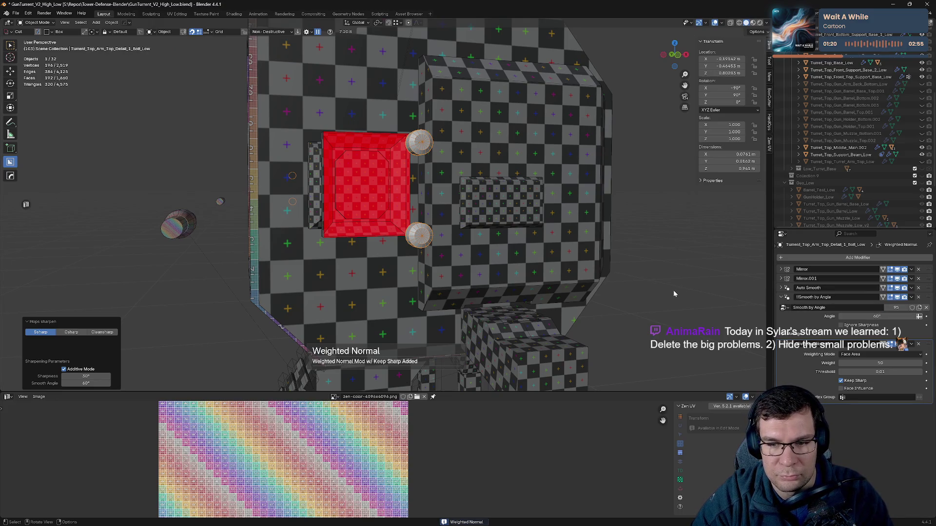
# - In Edit Mode, show the Zen UV colour grid texture on the bolt and frame it
pyautogui.press('Tab')
pyautogui.hotkey('alt', 'q')
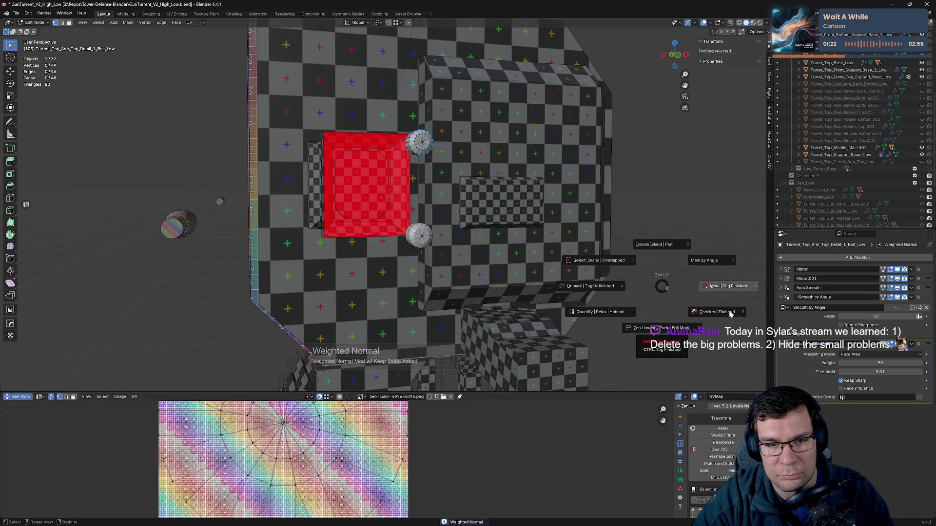
pyautogui.click(721, 317)
pyautogui.press('KP_Decimal')
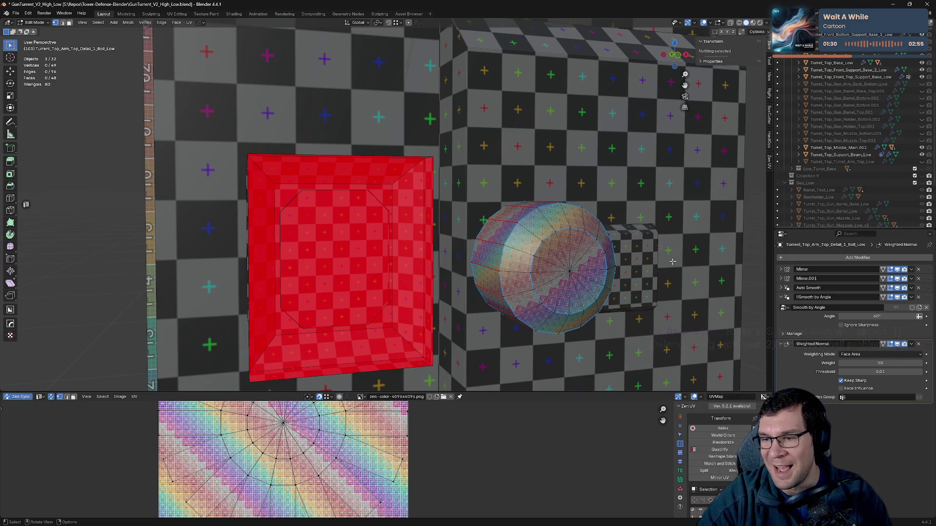
pyautogui.keyDown('shift'); pyautogui.moveTo(580, 223); pyautogui.dragTo(503, 181, button='middle'); pyautogui.keyUp('shift')
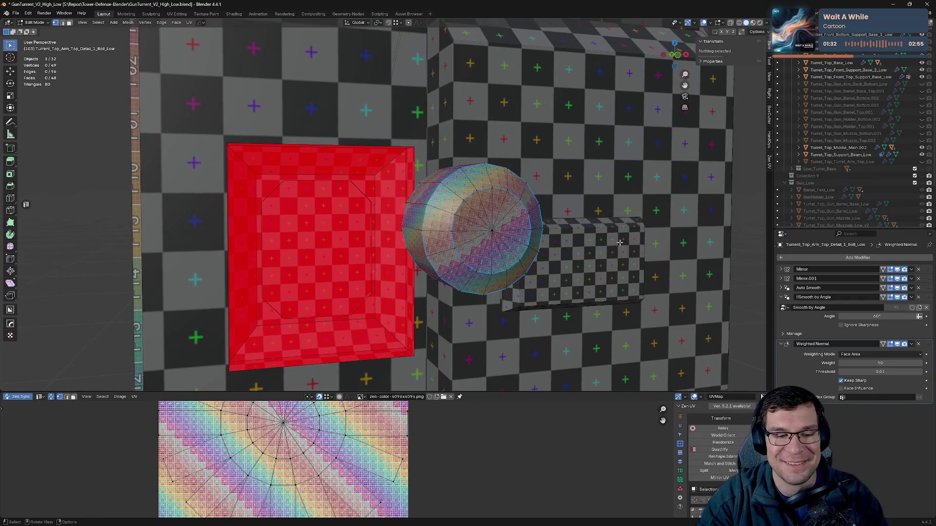
# - Save the file, inspect the bolts, and return to Object Mode
pyautogui.hotkey('ctrl', 's')
pyautogui.scroll(-3, 390, 385)
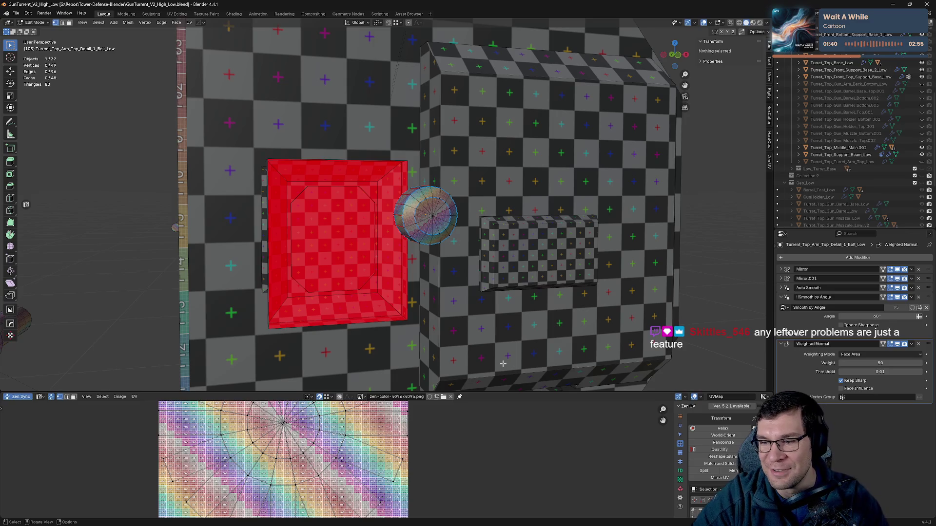
pyautogui.moveTo(451, 330)
pyautogui.mouseDown(button='middle')
pyautogui.moveTo(458, 316)
pyautogui.moveTo(438, 318)
pyautogui.moveTo(537, 320)
pyautogui.moveTo(609, 235)
pyautogui.mouseUp(button='middle')
pyautogui.hotkey('ctrl', 's')
pyautogui.click(561, 259)
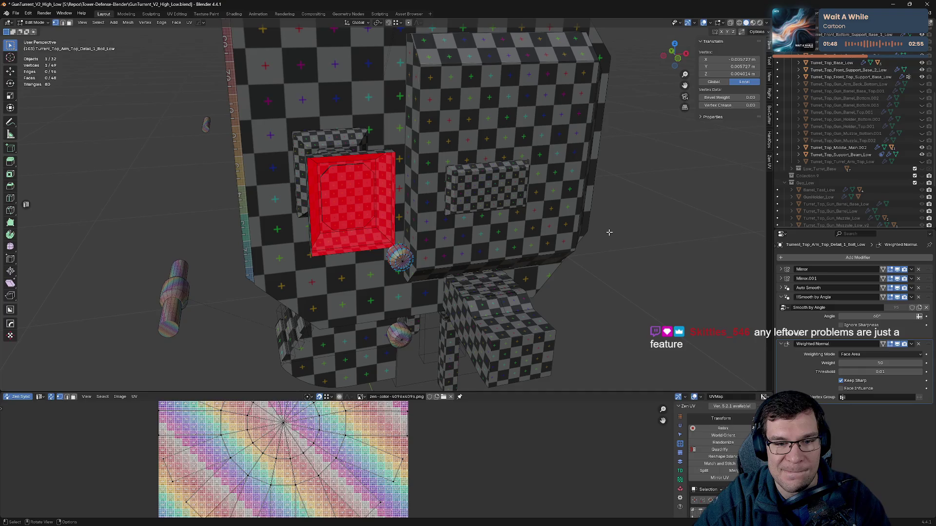
pyautogui.press('Tab')
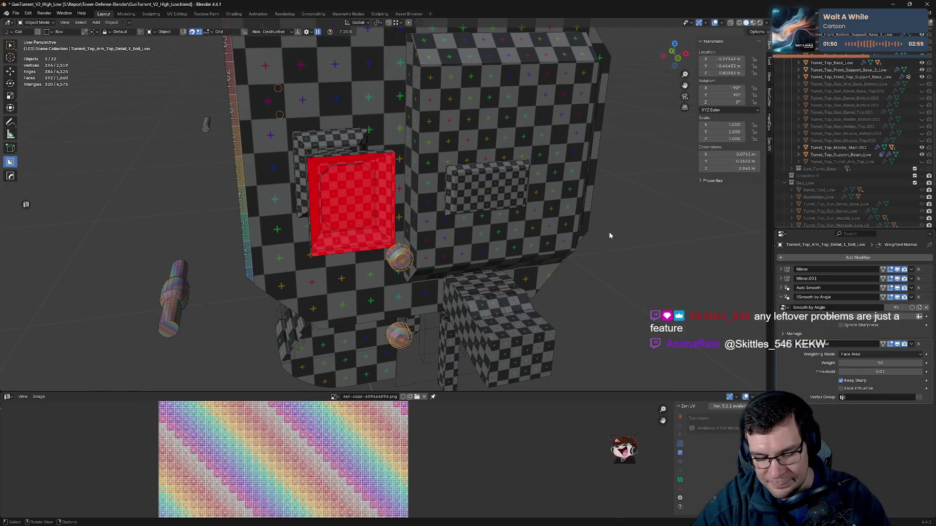
# - Hide the bolt and save the file
pyautogui.scroll(3, 471, 220)
pyautogui.scroll(2, 471, 220)
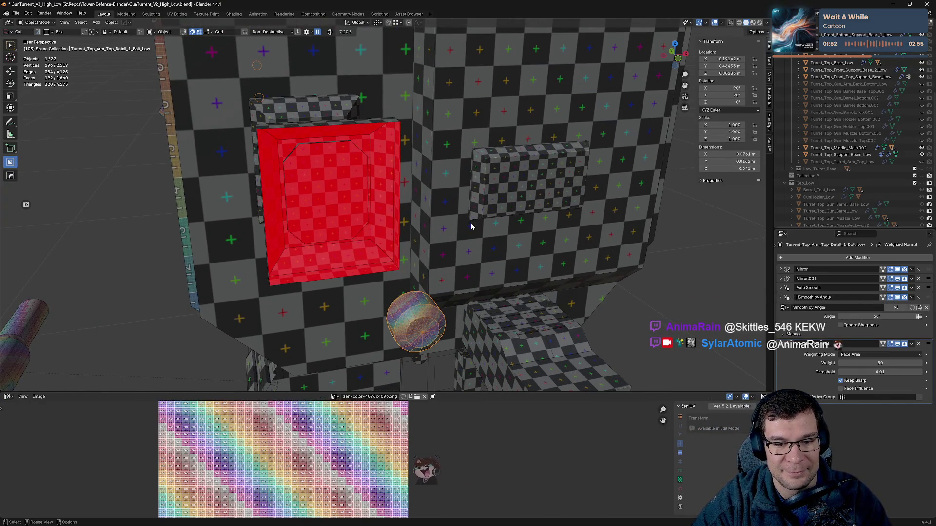
pyautogui.press('h')
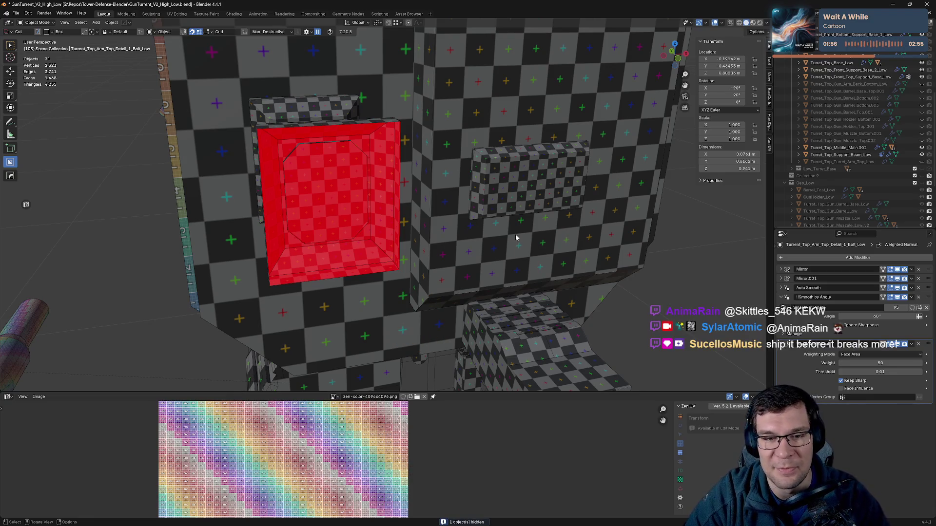
pyautogui.keyDown('ctrl'); pyautogui.scroll(-1, 521, 230); pyautogui.keyUp('ctrl')
pyautogui.hotkey('ctrl', 's')
# - Frame Turret_Top_Middle_Main.002, then select the small front support box
pyautogui.click(838, 148)
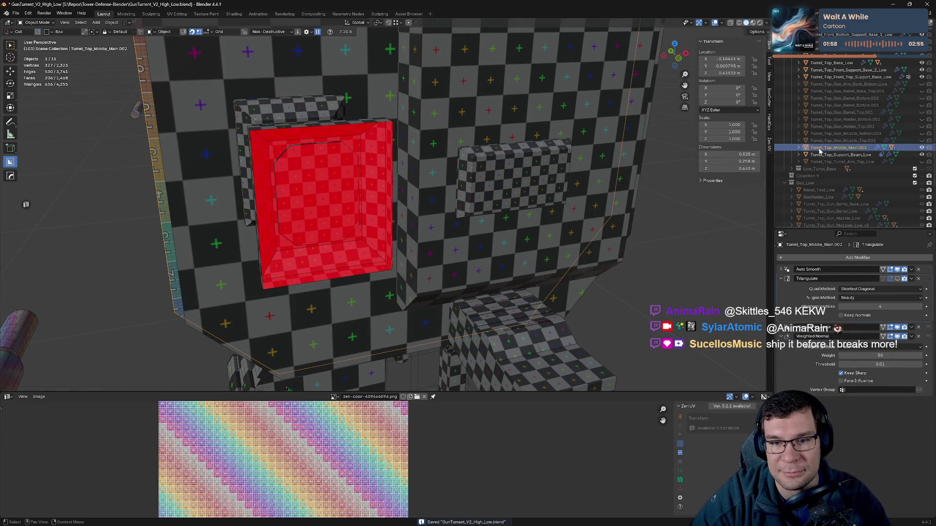
pyautogui.press('KP_Decimal')
pyautogui.click(798, 148)
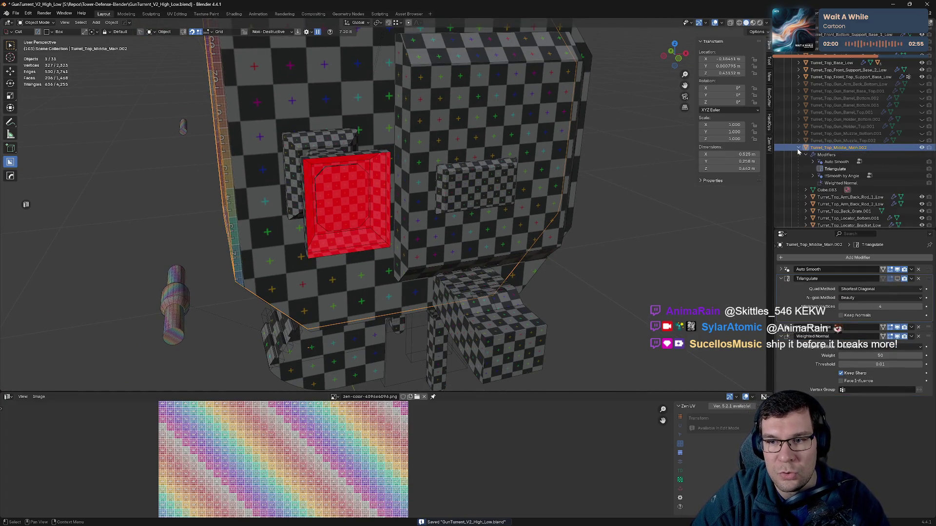
pyautogui.click(798, 148)
pyautogui.moveTo(502, 207); pyautogui.dragTo(358, 231, button='middle')
pyautogui.click(402, 171)
pyautogui.moveTo(402, 172); pyautogui.dragTo(551, 173, button='middle')
# - Remove the support box's TT-checker-override and sharpen its normals with HOps
pyautogui.click(781, 270)
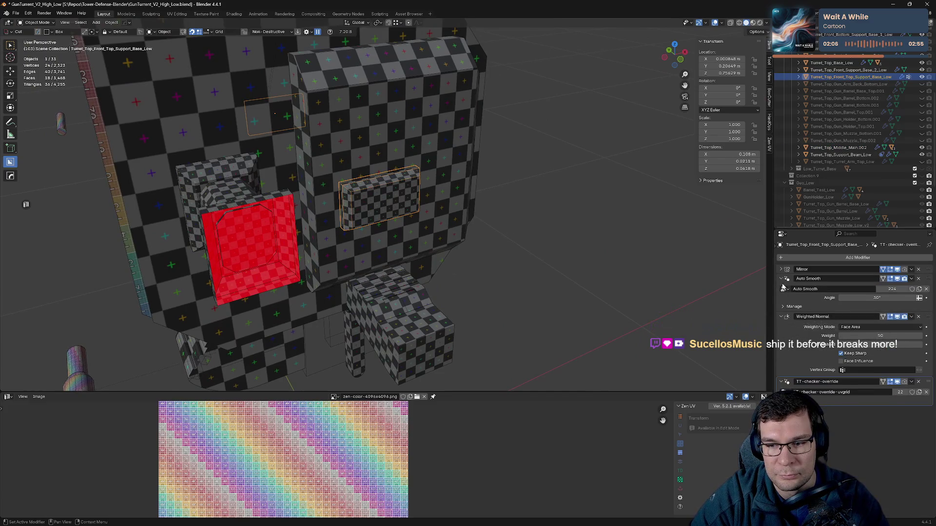
pyautogui.click(782, 279)
pyautogui.click(782, 287)
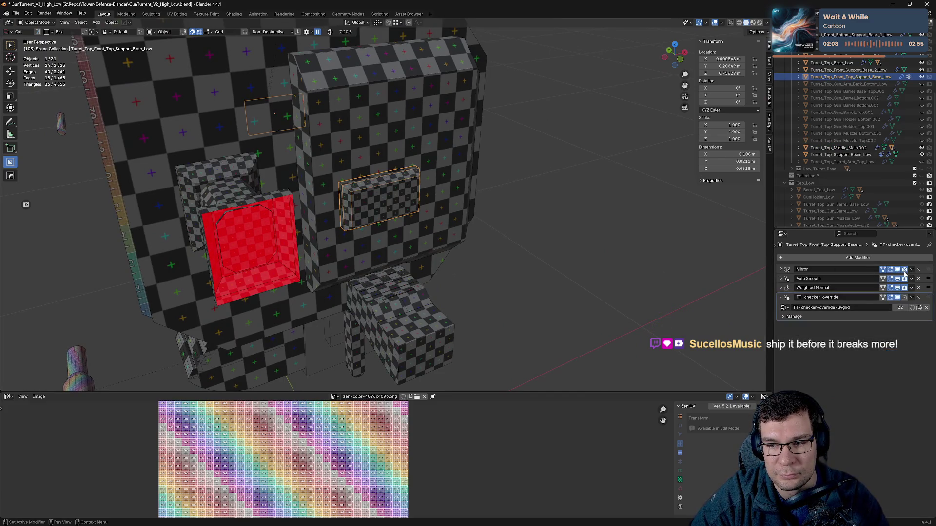
pyautogui.click(919, 298)
pyautogui.press('q')
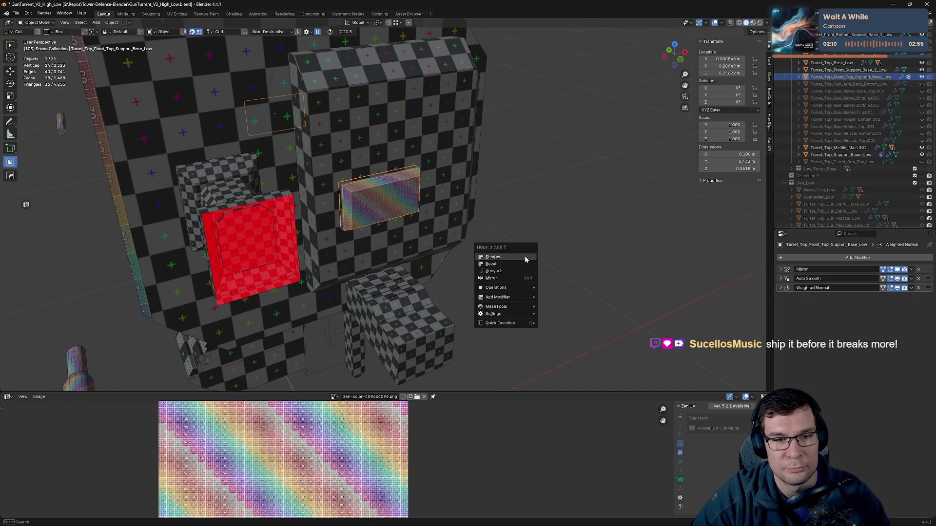
pyautogui.click(525, 259)
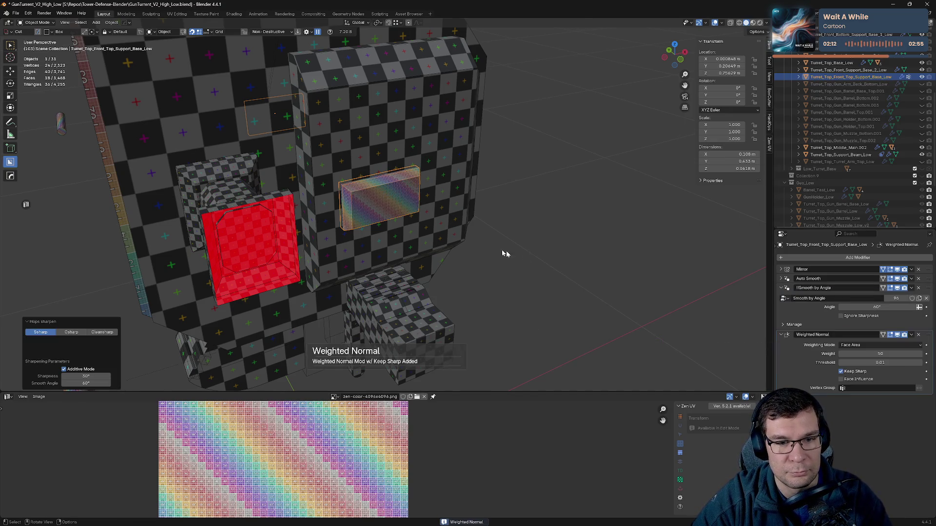
# - Collapse the box's modifier panels and move Mirror to the end of the stack
pyautogui.scroll(4, 508, 229)
pyautogui.scroll(-3, 531, 224)
pyautogui.moveTo(531, 223)
pyautogui.mouseDown(button='middle')
pyautogui.moveTo(451, 236)
pyautogui.moveTo(497, 219)
pyautogui.mouseUp(button='middle')
pyautogui.scroll(3, 441, 227)
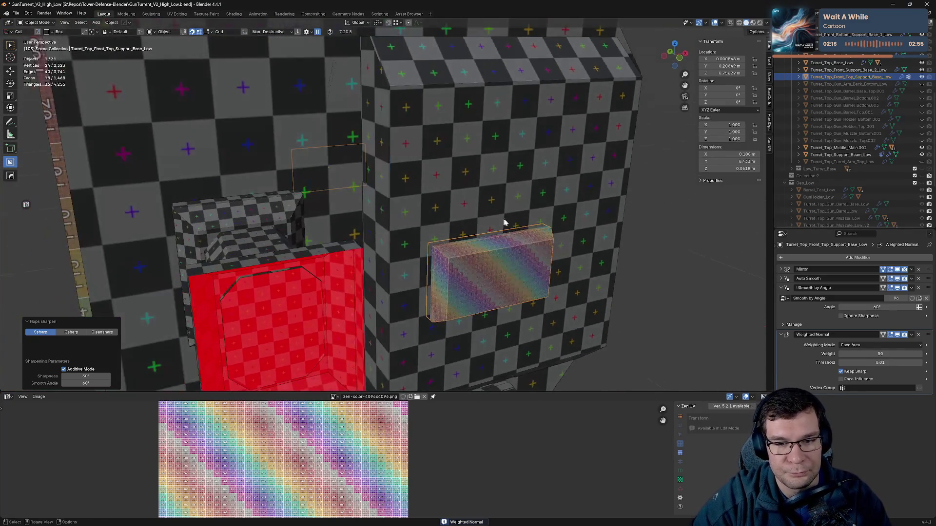
pyautogui.scroll(1, 539, 247)
pyautogui.click(911, 269)
pyautogui.click(917, 336)
pyautogui.click(782, 278)
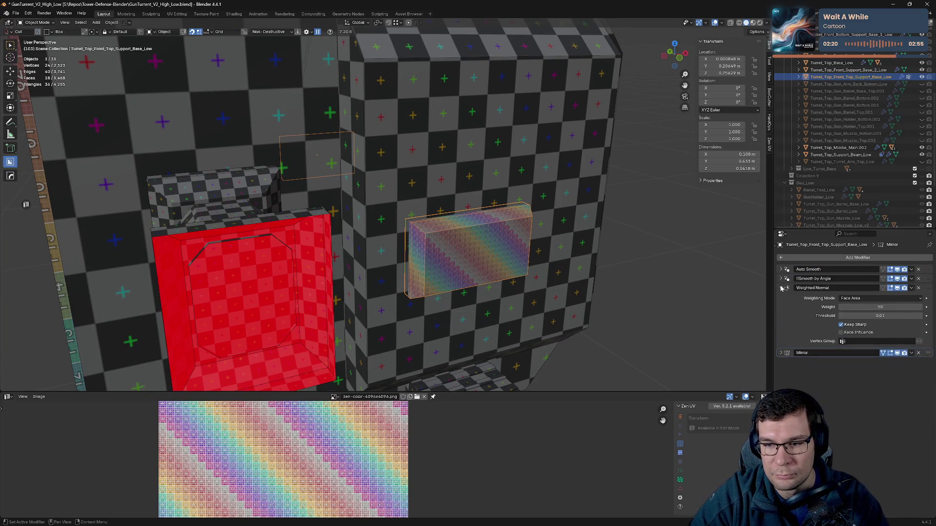
pyautogui.click(781, 288)
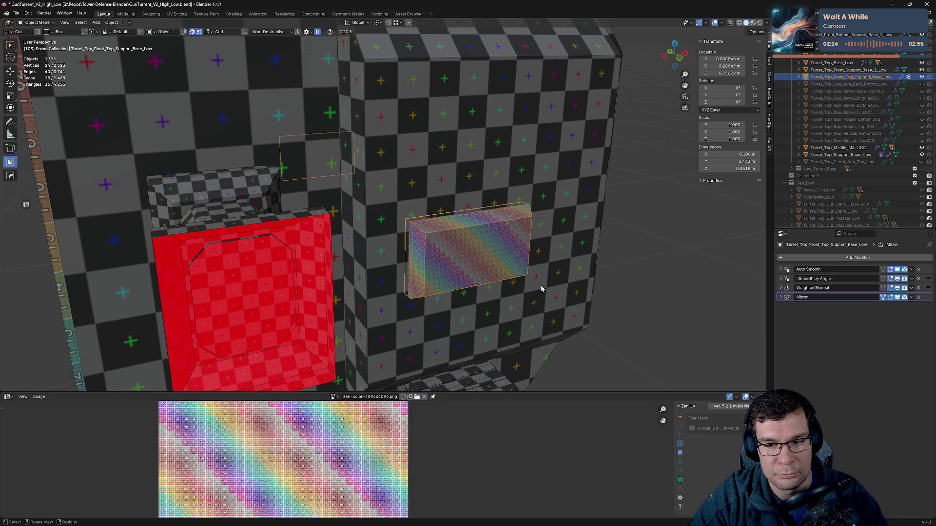
# - Hide the front box and select the red-faced back support box
pyautogui.press('h')
pyautogui.moveTo(439, 274); pyautogui.dragTo(514, 259, button='middle')
pyautogui.click(518, 259)
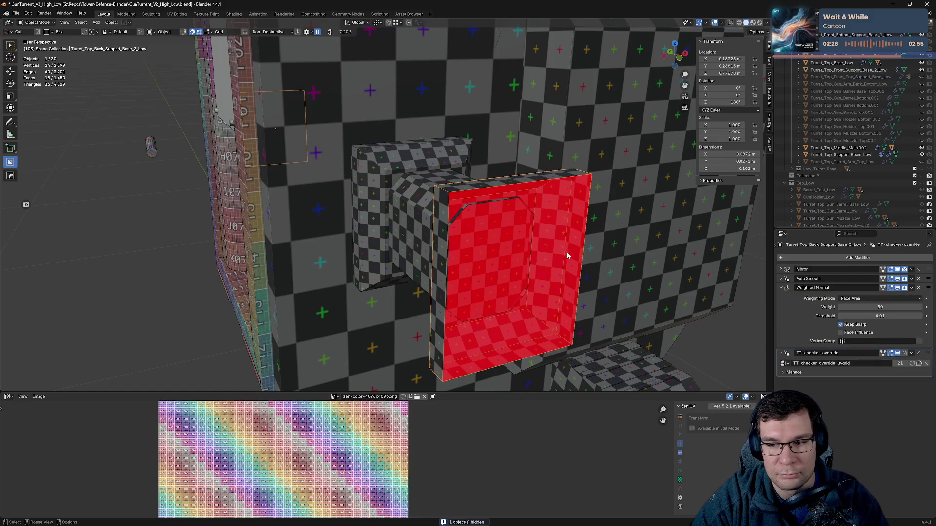
# - Remove the back support box's TT-checker-override and add Hard Ops Sharpen plus Weighted Normal
pyautogui.click(781, 288)
pyautogui.click(919, 297)
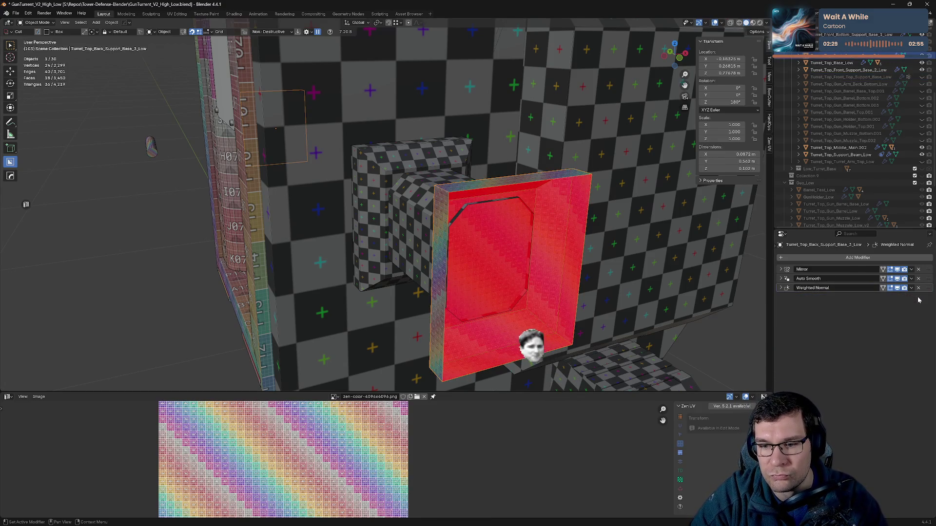
pyautogui.press('q')
pyautogui.click(640, 296)
pyautogui.press('q')
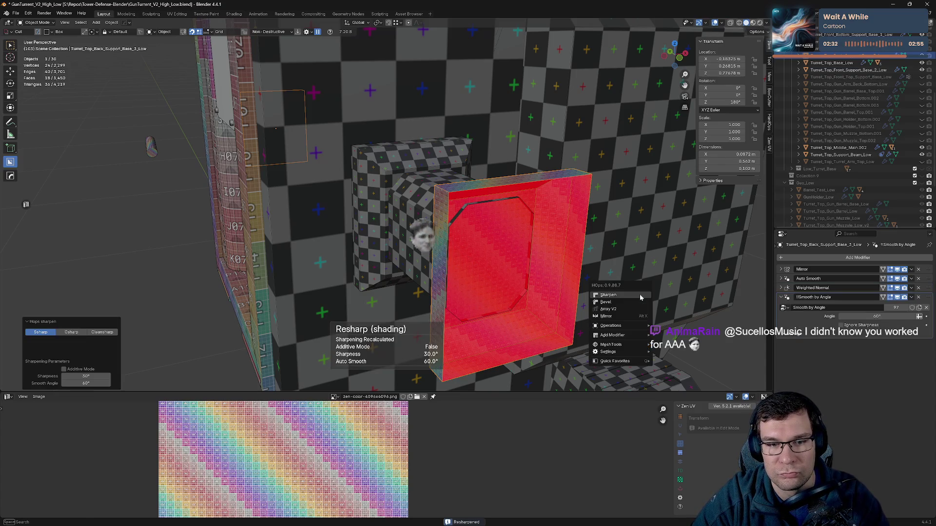
pyautogui.keyDown('ctrl'); pyautogui.click(640, 296); pyautogui.keyUp('ctrl')
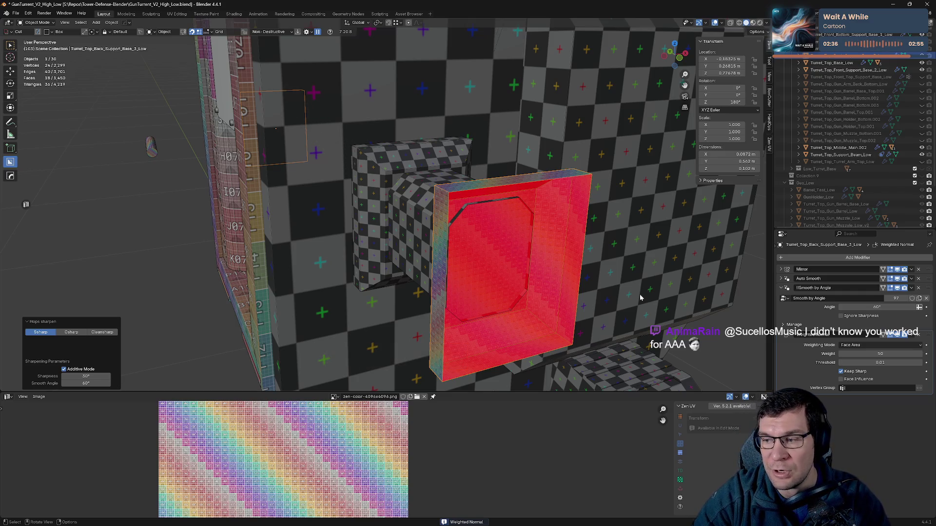
pyautogui.moveTo(594, 256)
pyautogui.mouseDown(button='middle')
pyautogui.moveTo(642, 257)
pyautogui.moveTo(555, 267)
pyautogui.mouseUp(button='middle')
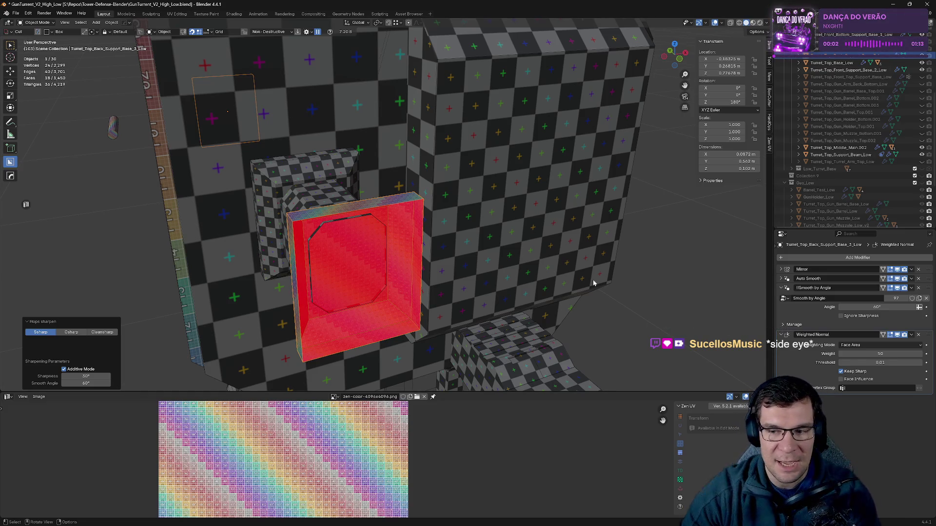
pyautogui.click(782, 289)
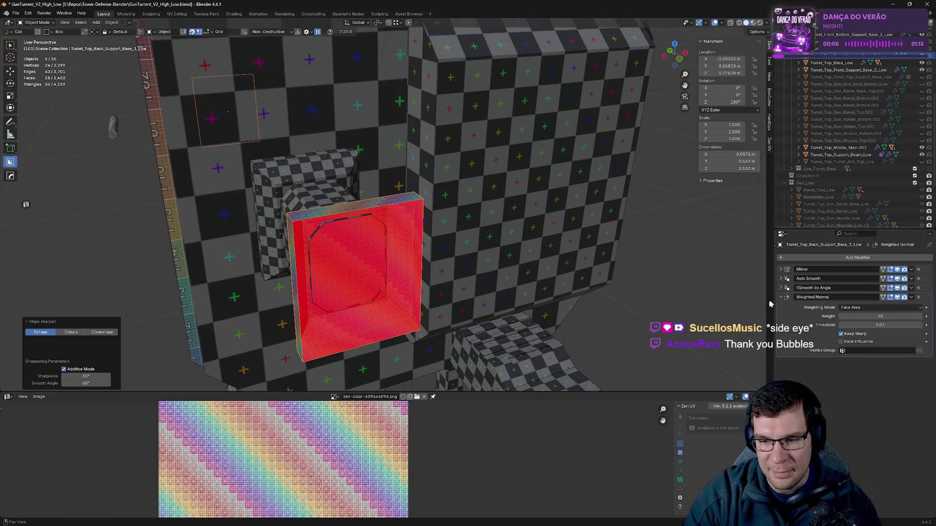
pyautogui.click(782, 297)
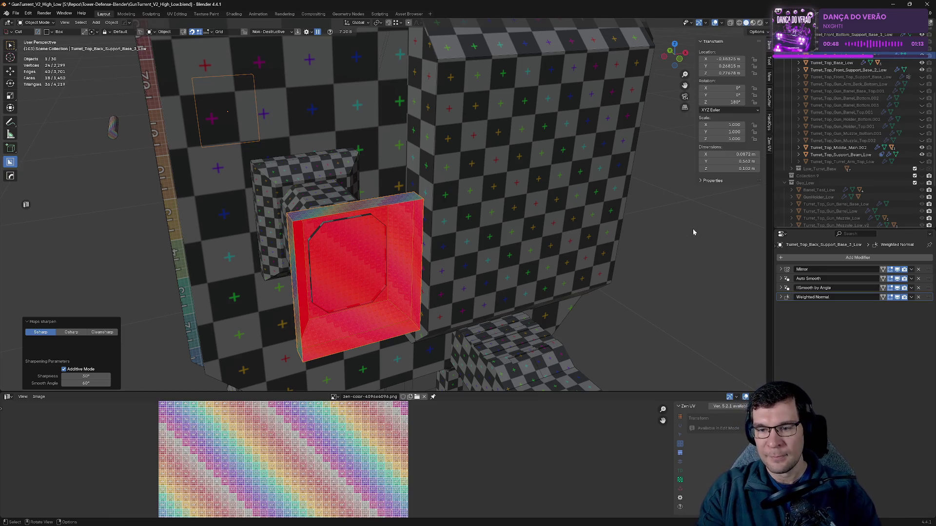
# - Move the back support box's Mirror modifier to the bottom of the stack and save
pyautogui.moveTo(928, 269); pyautogui.dragTo(905, 318)
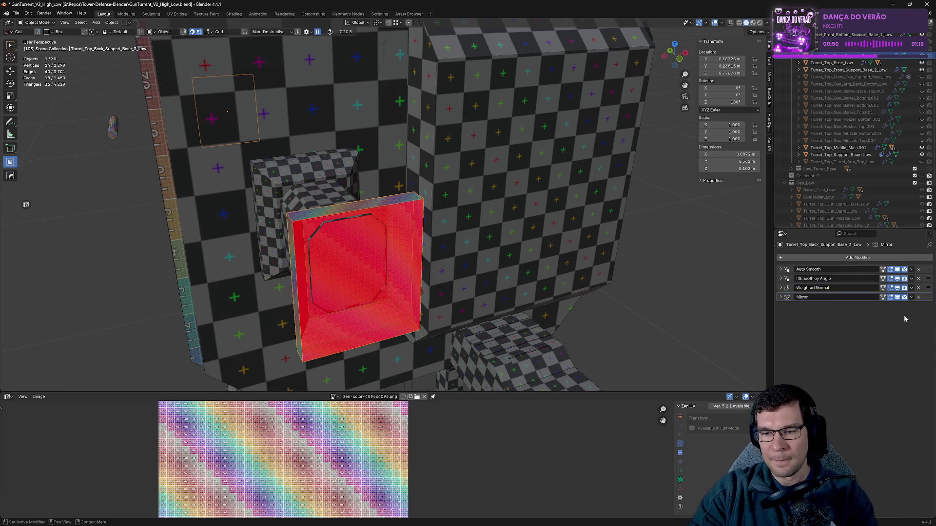
pyautogui.moveTo(448, 220)
pyautogui.mouseDown(button='middle')
pyautogui.moveTo(514, 215)
pyautogui.moveTo(492, 219)
pyautogui.moveTo(506, 215)
pyautogui.moveTo(540, 233)
pyautogui.moveTo(583, 226)
pyautogui.moveTo(599, 247)
pyautogui.mouseUp(button='middle')
pyautogui.hotkey('ctrl', 's')
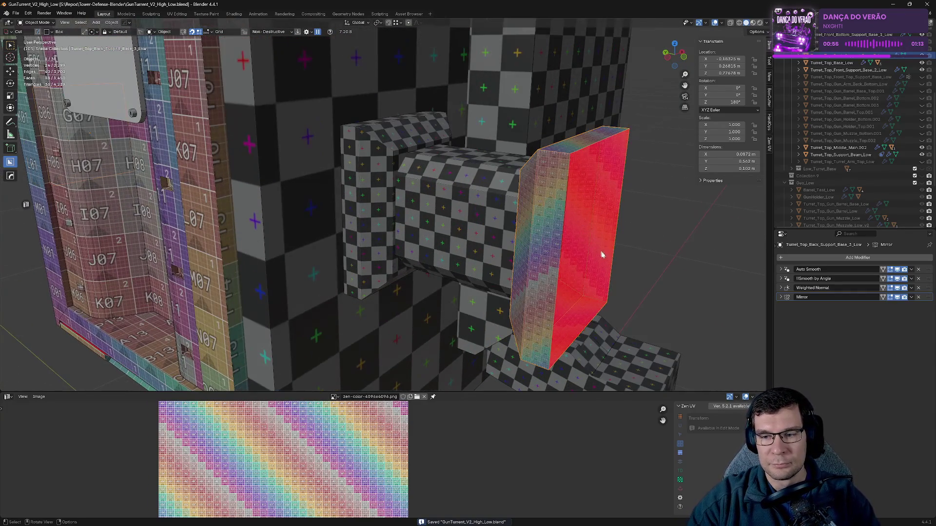
# - Re-sharpen the back support box's normals at 30° and add a keep-sharp Weighted Normal
pyautogui.press('q')
pyautogui.click(597, 257)
pyautogui.press('q')
pyautogui.keyDown('ctrl'); pyautogui.click(596, 257); pyautogui.keyUp('ctrl')
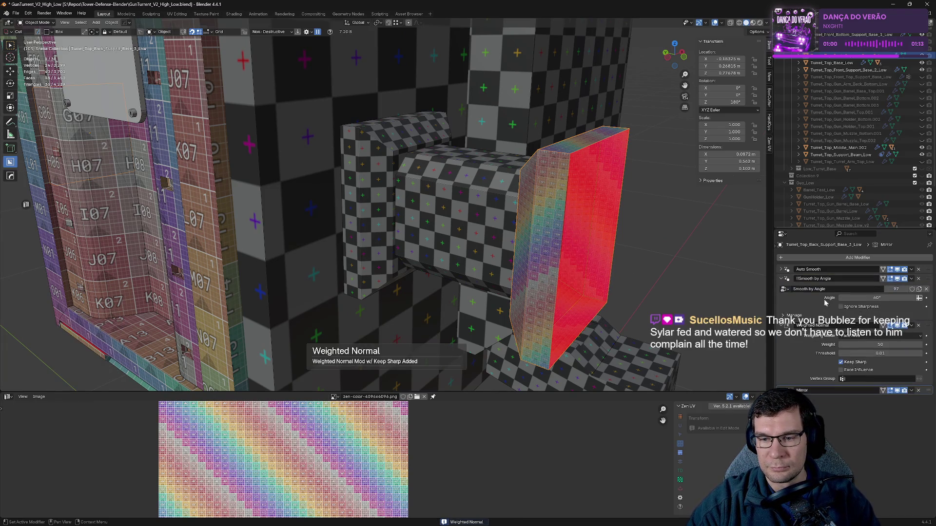
pyautogui.click(781, 282)
pyautogui.click(781, 288)
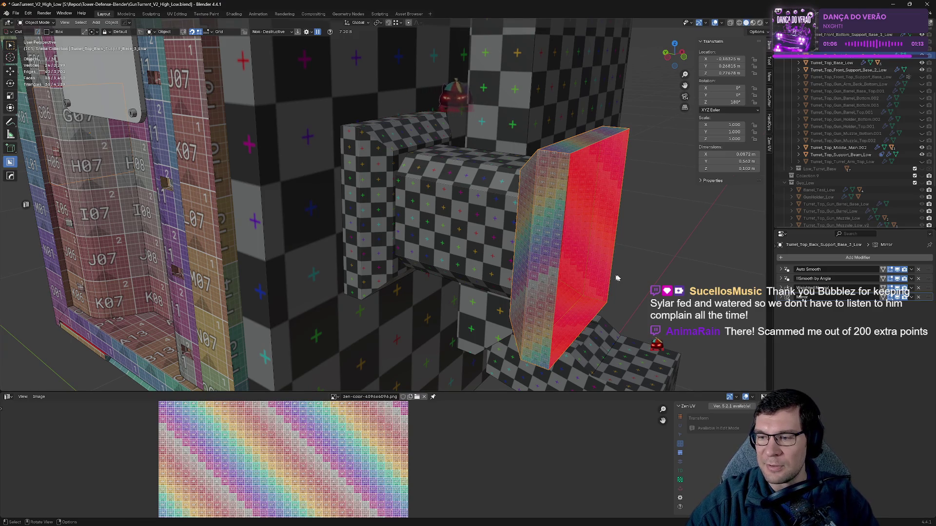
# - Select the back arm rod
pyautogui.moveTo(629, 265)
pyautogui.mouseDown(button='middle')
pyautogui.moveTo(602, 265)
pyautogui.moveTo(593, 246)
pyautogui.moveTo(678, 236)
pyautogui.mouseUp(button='middle')
pyautogui.moveTo(665, 238); pyautogui.dragTo(667, 239, button='middle')
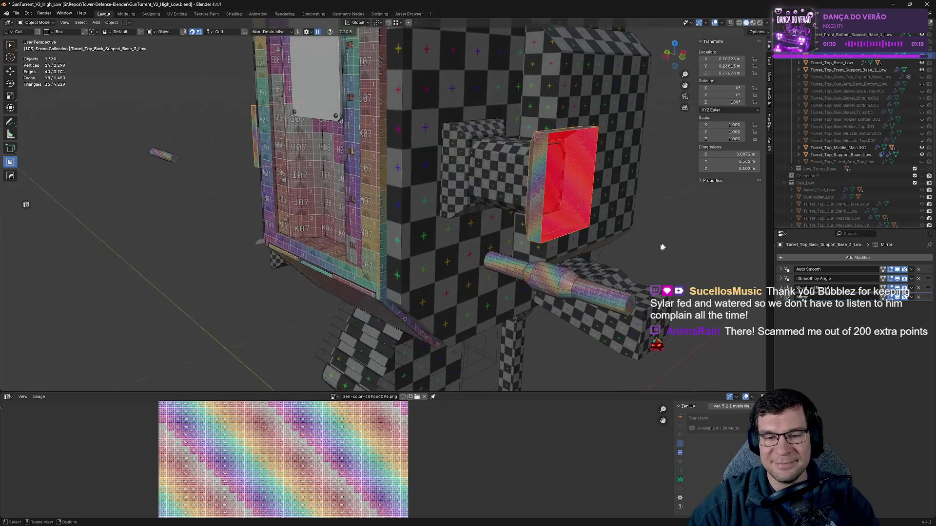
pyautogui.click(607, 296)
# - Sharpen the first back arm rod, add Weighted Normal, put Mirror last, and hide it
pyautogui.moveTo(606, 296); pyautogui.dragTo(580, 287, button='middle')
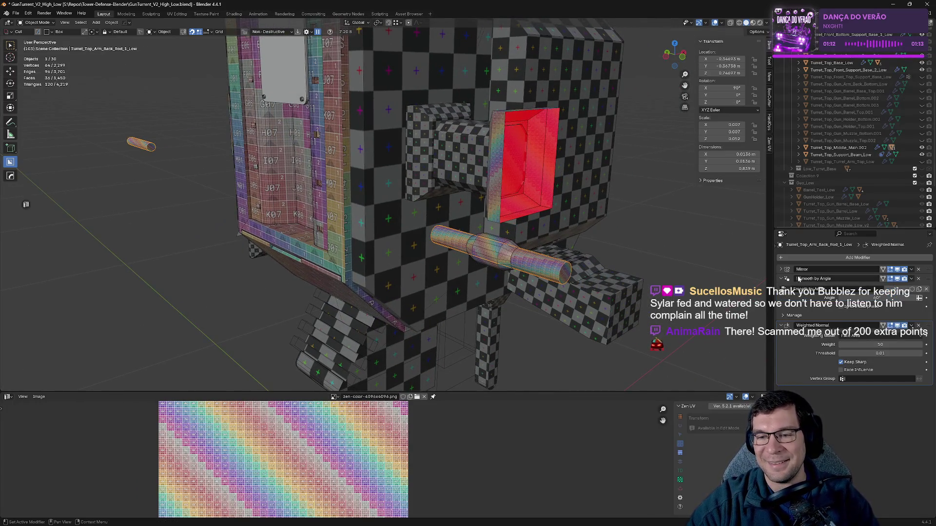
pyautogui.moveTo(927, 271)
pyautogui.mouseDown()
pyautogui.moveTo(928, 312)
pyautogui.moveTo(928, 292)
pyautogui.mouseUp()
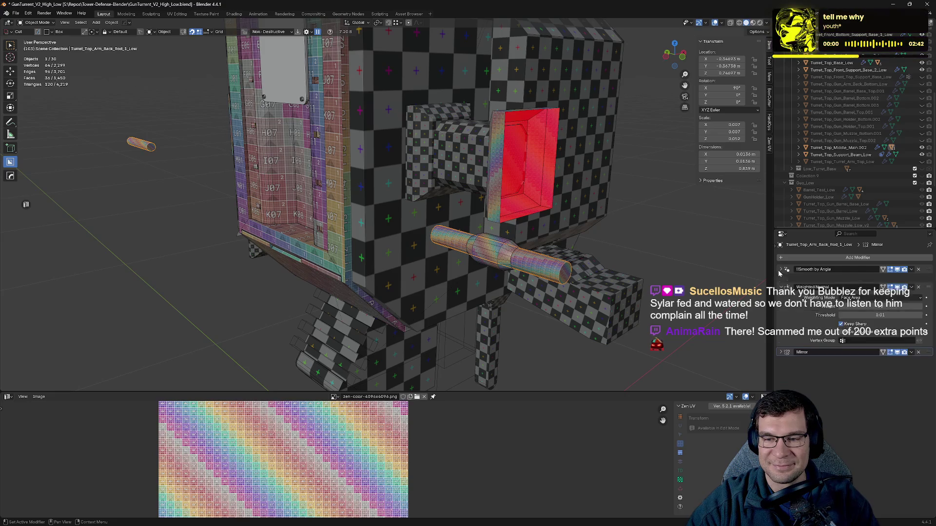
pyautogui.press('q')
pyautogui.click(610, 289)
pyautogui.press('q')
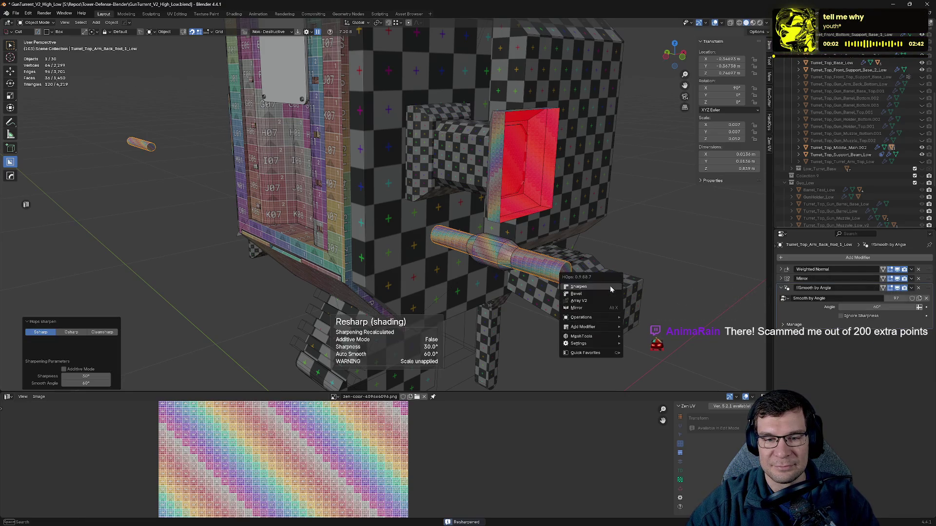
pyautogui.click(611, 289)
pyautogui.moveTo(783, 279); pyautogui.dragTo(782, 325)
pyautogui.moveTo(928, 269); pyautogui.dragTo(928, 290)
pyautogui.press('h')
# - Give the second back arm rod Sharpen and Weighted Normal, put Mirror last, and hide it
pyautogui.click(520, 258)
pyautogui.press('q')
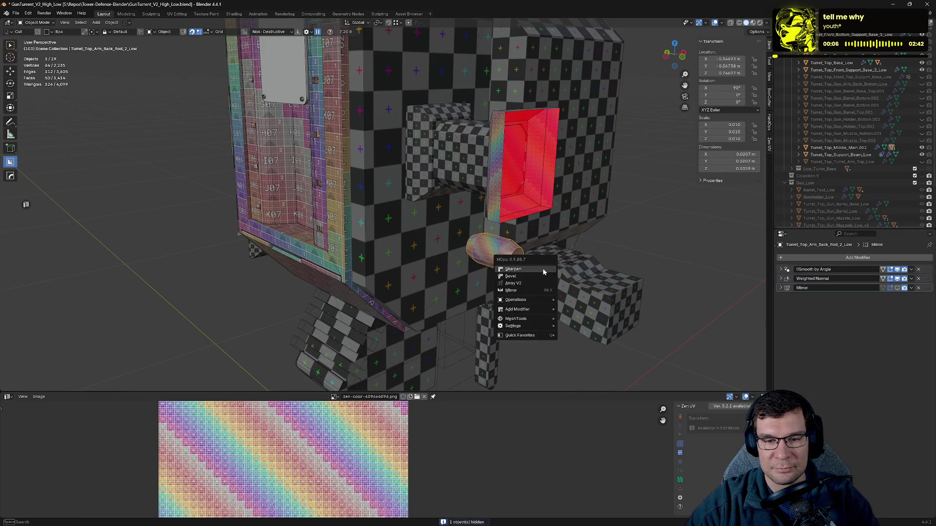
pyautogui.click(542, 268)
pyautogui.press('q')
pyautogui.click(543, 268)
pyautogui.click(781, 280)
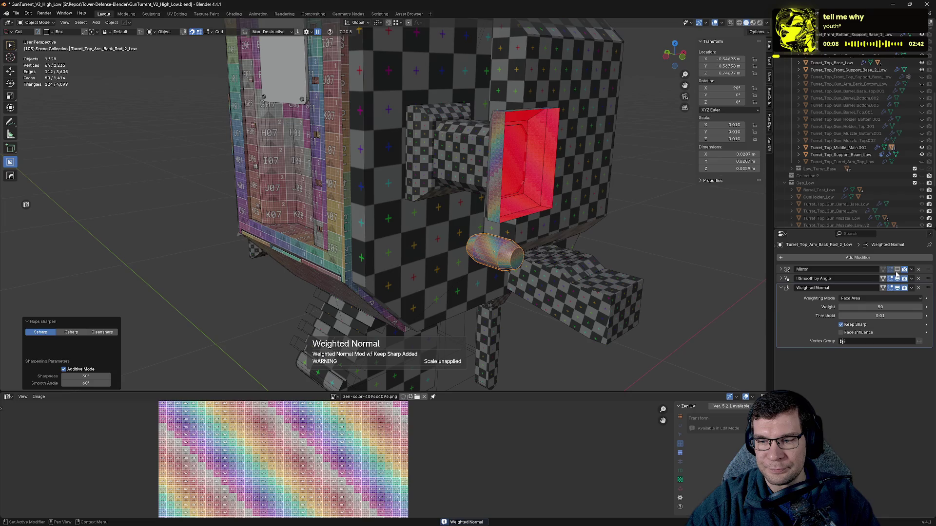
pyautogui.click(780, 288)
pyautogui.moveTo(928, 270); pyautogui.dragTo(928, 291)
pyautogui.press('h')
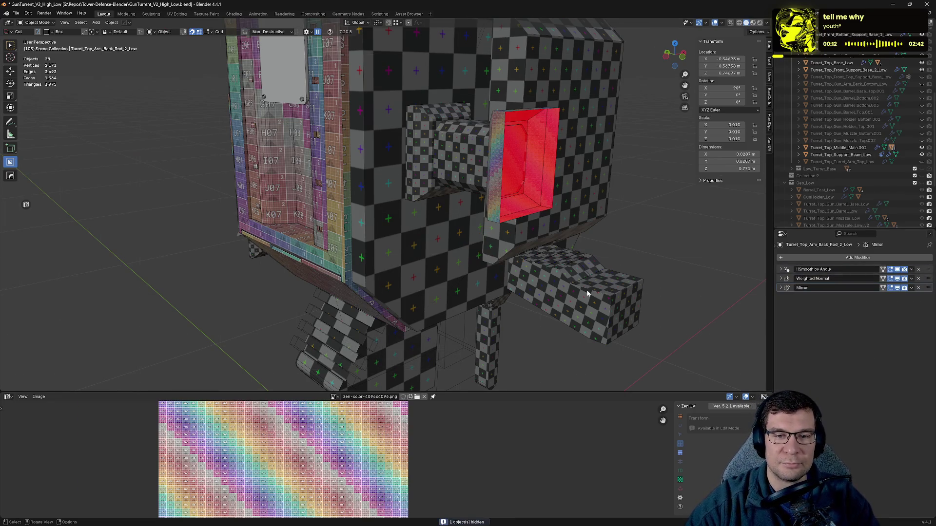
pyautogui.scroll(2, 431, 242)
pyautogui.scroll(2, 431, 242)
pyautogui.scroll(2, 552, 251)
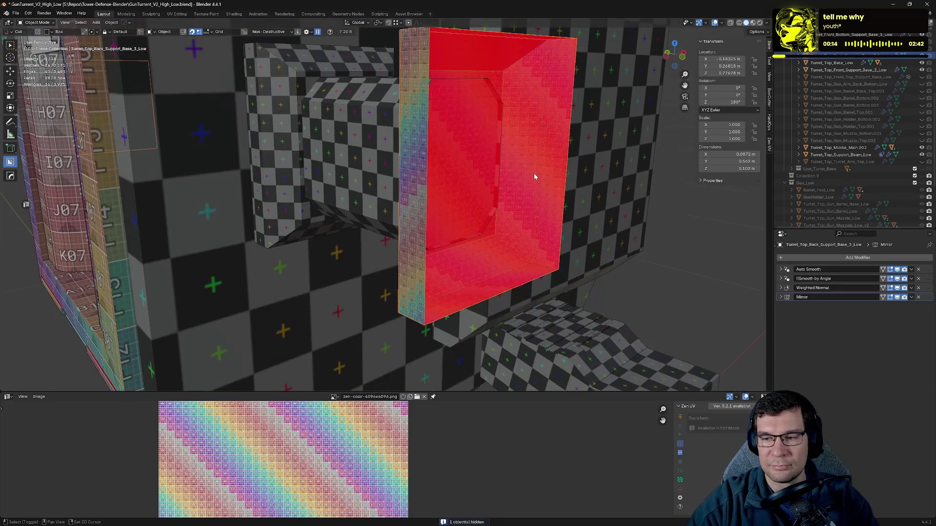
# - Select the small red-capped support box, remove its checker override and move Mirror last
pyautogui.click(557, 209)
pyautogui.moveTo(554, 210)
pyautogui.mouseDown(button='middle')
pyautogui.moveTo(476, 221)
pyautogui.moveTo(522, 218)
pyautogui.mouseUp(button='middle')
pyautogui.click(476, 221)
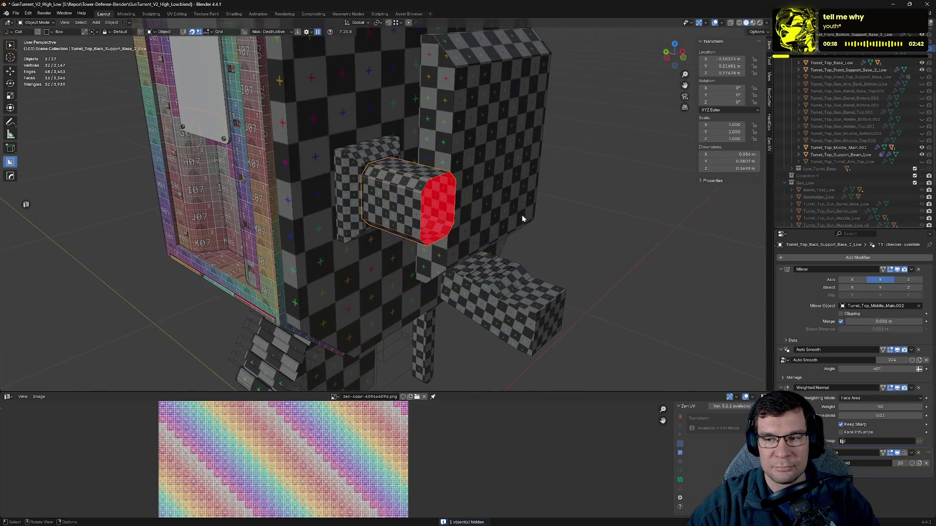
pyautogui.click(781, 269)
pyautogui.click(781, 279)
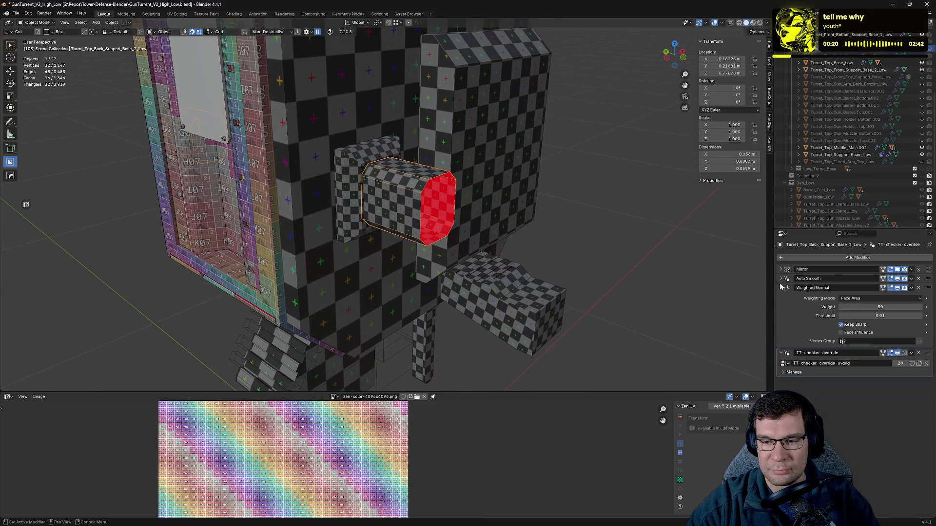
pyautogui.click(781, 289)
pyautogui.click(782, 297)
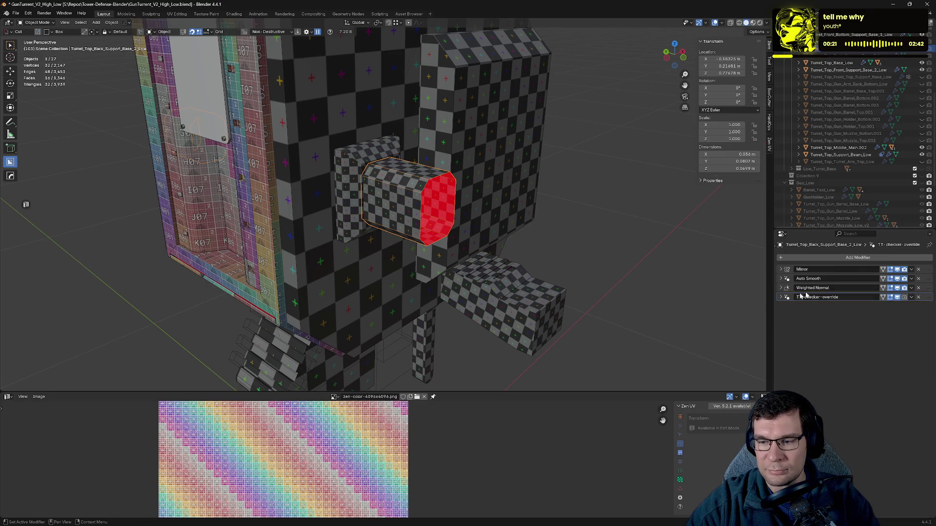
pyautogui.click(919, 298)
pyautogui.moveTo(928, 269)
pyautogui.mouseDown()
pyautogui.moveTo(780, 308)
pyautogui.moveTo(665, 292)
pyautogui.mouseUp()
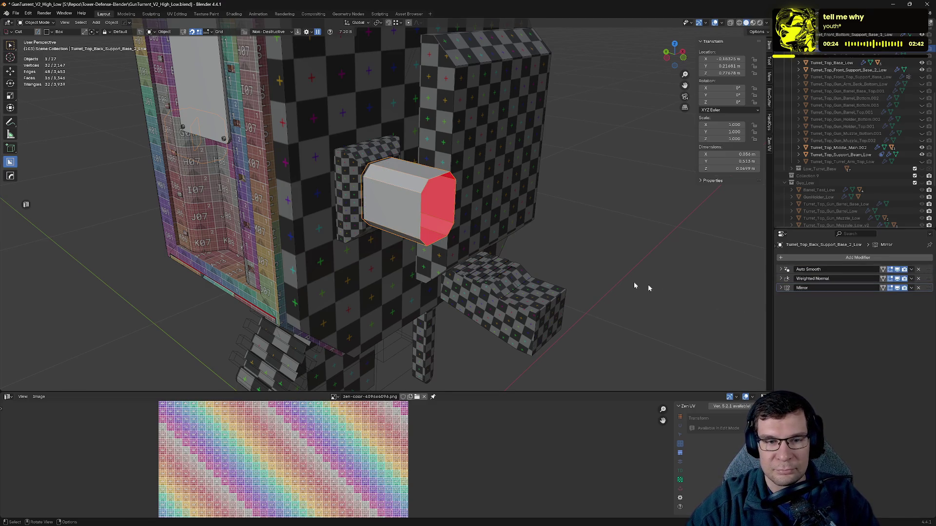
# - Apply the colour grid checker texture to the support box in edit mode
pyautogui.press('Tab')
pyautogui.hotkey('alt', 'q')
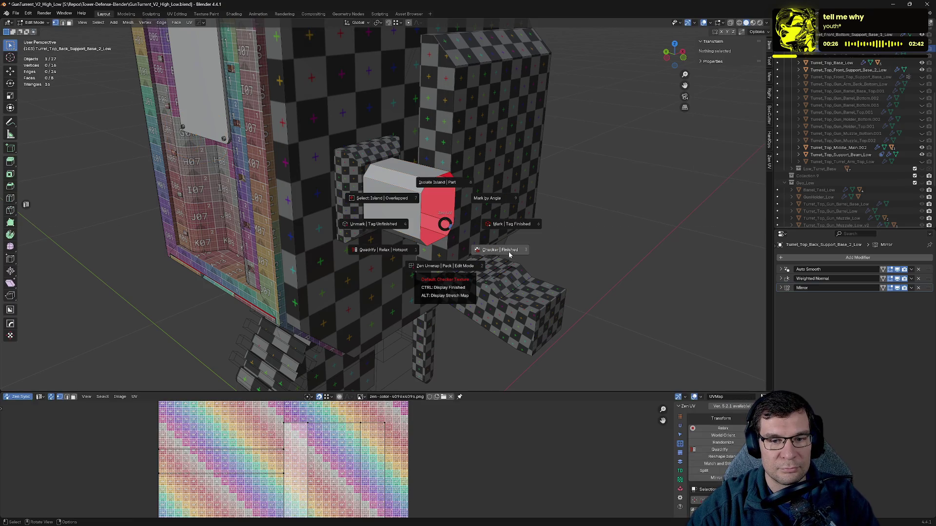
pyautogui.click(503, 253)
pyautogui.scroll(2, 504, 253)
pyautogui.scroll(2, 483, 222)
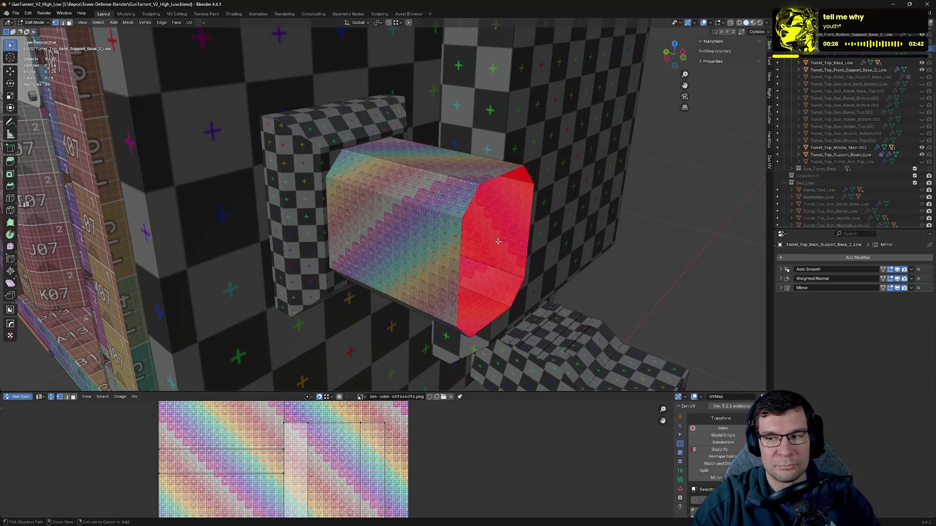
# - Save the turret file and return the support piece to Object Mode
pyautogui.hotkey('ctrl', 's')
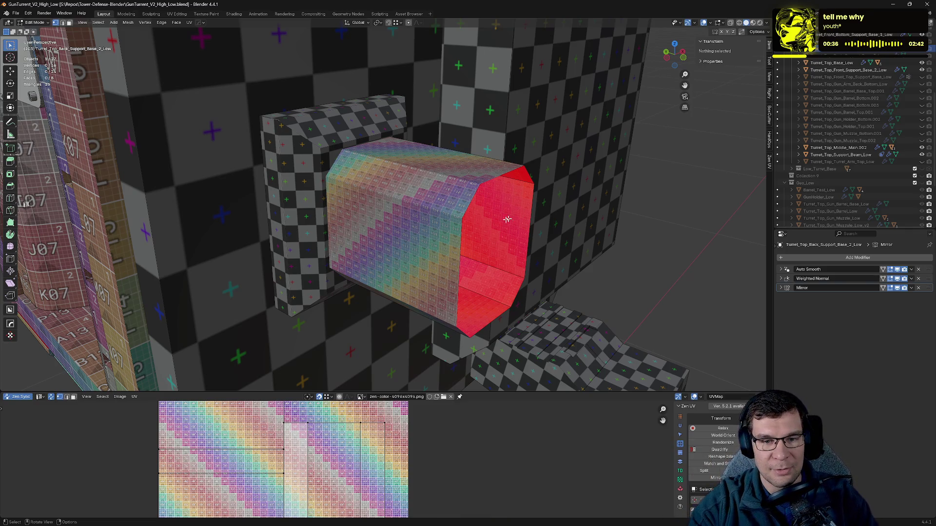
pyautogui.click(459, 233)
pyautogui.press('q')
pyautogui.press('Escape')
pyautogui.press('Tab')
# - Isolate the support piece with its mirror hidden and inspect its colour-grid UVs
pyautogui.press('q')
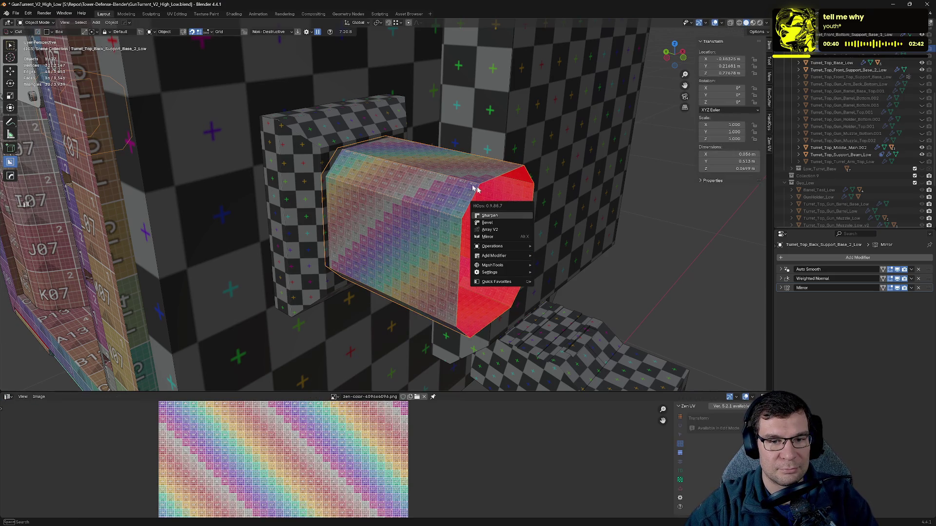
pyautogui.moveTo(468, 228); pyautogui.dragTo(470, 229, button='middle')
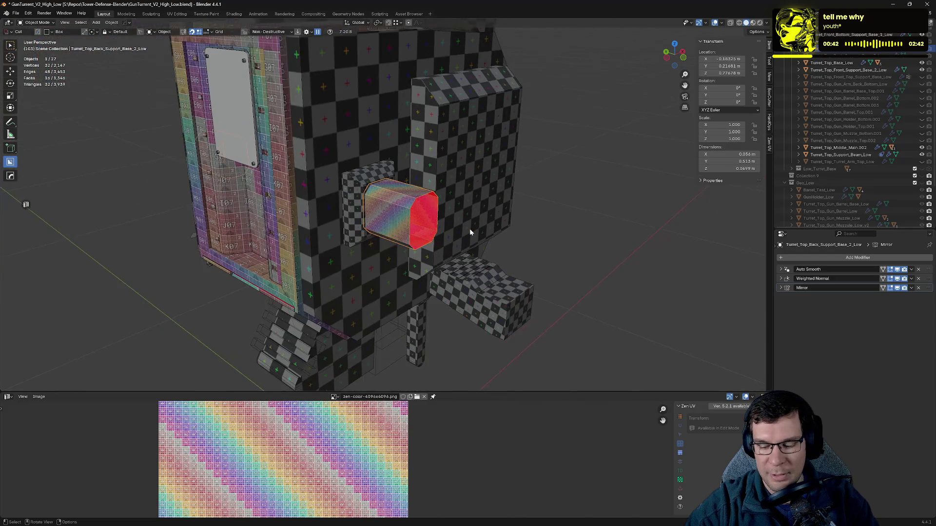
pyautogui.press('KP_Divide')
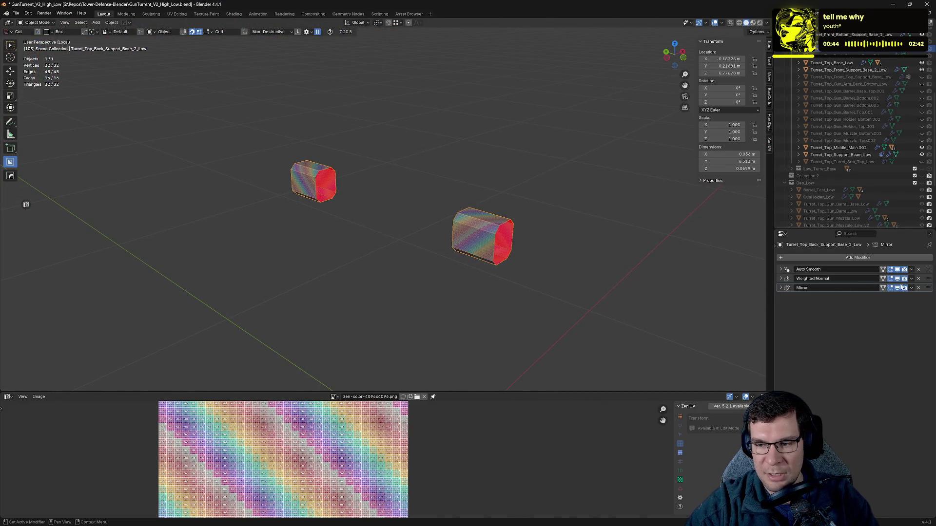
pyautogui.click(897, 288)
pyautogui.moveTo(599, 291)
pyautogui.mouseDown(button='middle')
pyautogui.moveTo(481, 239)
pyautogui.moveTo(550, 248)
pyautogui.mouseUp(button='middle')
pyautogui.scroll(4, 550, 249)
pyautogui.moveTo(545, 295)
pyautogui.mouseDown(button='middle')
pyautogui.moveTo(560, 259)
pyautogui.moveTo(643, 257)
pyautogui.moveTo(545, 280)
pyautogui.moveTo(330, 259)
pyautogui.mouseUp(button='middle')
pyautogui.press('Tab')
pyautogui.moveTo(293, 214)
pyautogui.mouseDown(button='middle')
pyautogui.moveTo(441, 229)
pyautogui.moveTo(574, 191)
pyautogui.moveTo(481, 187)
pyautogui.moveTo(509, 205)
pyautogui.moveTo(338, 203)
pyautogui.moveTo(561, 196)
pyautogui.mouseUp(button='middle')
pyautogui.press('Tab')
pyautogui.press('KP_Divide')
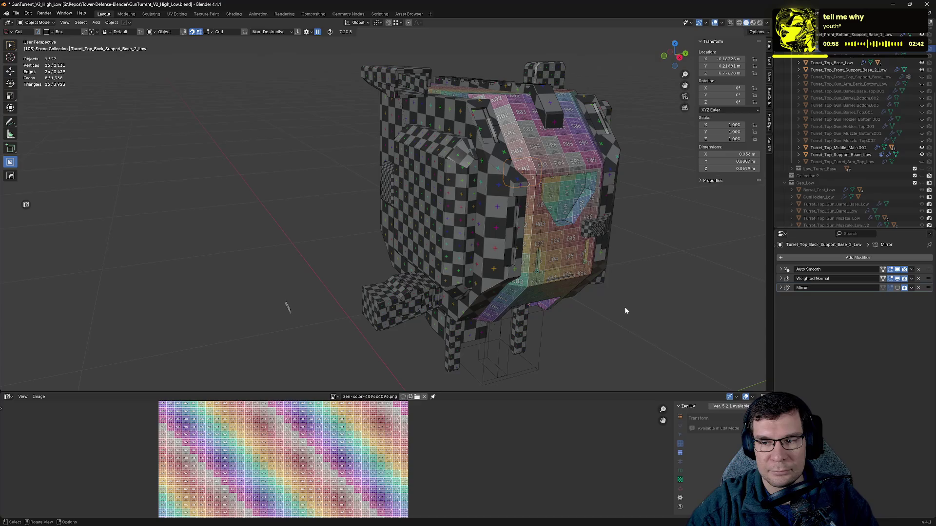
# - Re-enable Mirror, add Sharpen and keep-sharp Weighted Normal, and move Mirror to the bottom
pyautogui.click(891, 289)
pyautogui.moveTo(683, 263)
pyautogui.mouseDown(button='middle')
pyautogui.moveTo(529, 259)
pyautogui.moveTo(545, 259)
pyautogui.mouseUp(button='middle')
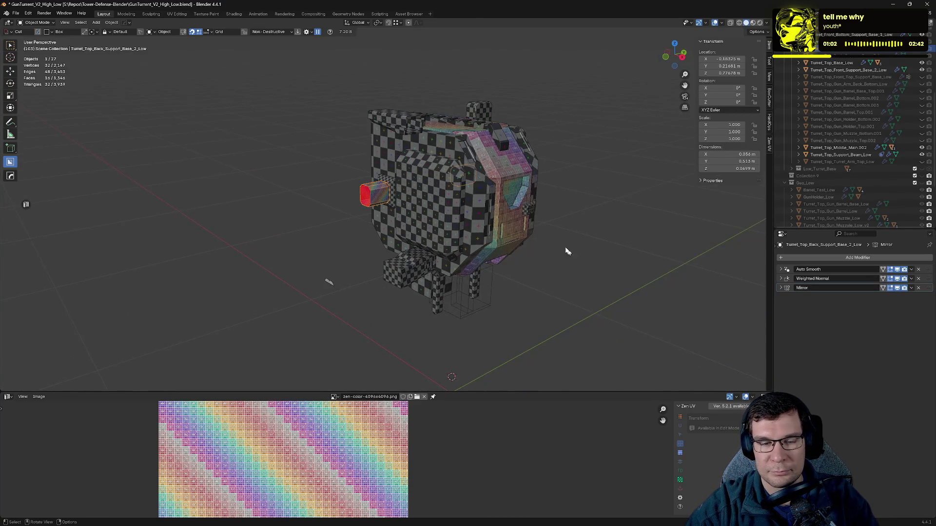
pyautogui.scroll(4, 572, 256)
pyautogui.press('q')
pyautogui.click(553, 239)
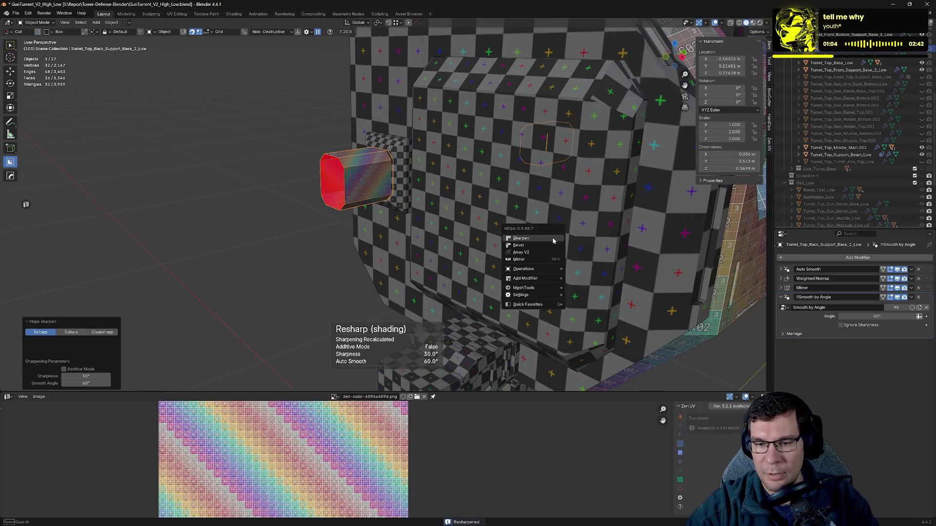
pyautogui.keyDown('ctrl'); pyautogui.click(554, 239); pyautogui.keyUp('ctrl')
pyautogui.moveTo(786, 289); pyautogui.dragTo(782, 299)
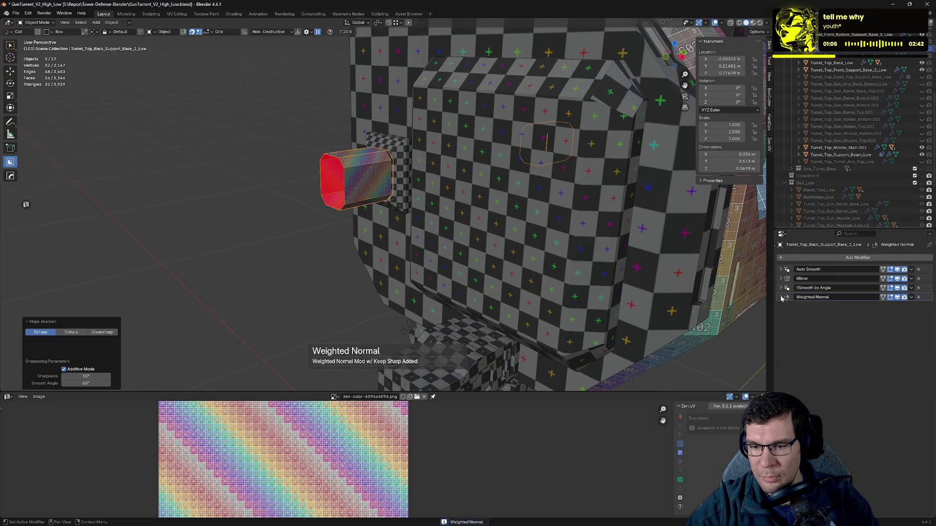
pyautogui.moveTo(922, 282); pyautogui.dragTo(922, 312)
# - Save the turret file and hide the finished support piece
pyautogui.hotkey('ctrl', 's')
pyautogui.moveTo(536, 205)
pyautogui.mouseDown(button='middle')
pyautogui.moveTo(486, 194)
pyautogui.moveTo(727, 219)
pyautogui.mouseUp(button='middle')
pyautogui.press('h')
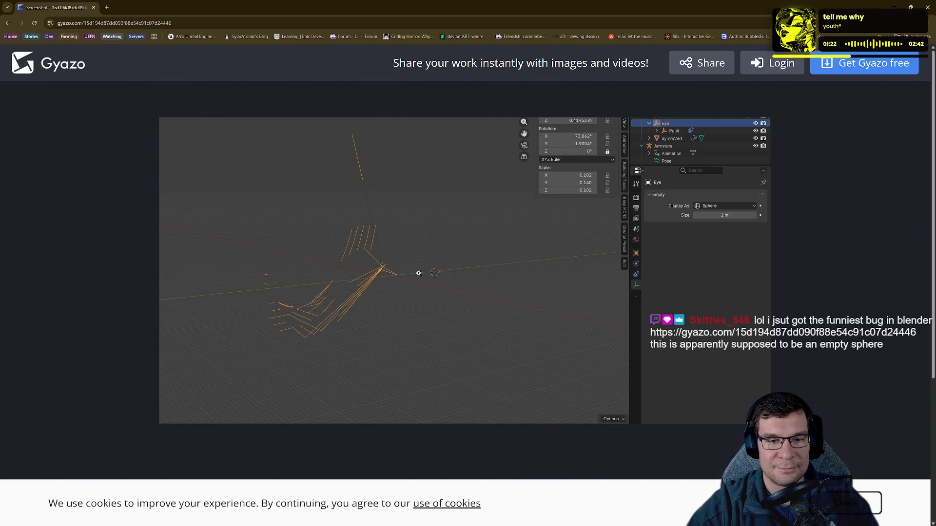
pyautogui.click(858, 503)
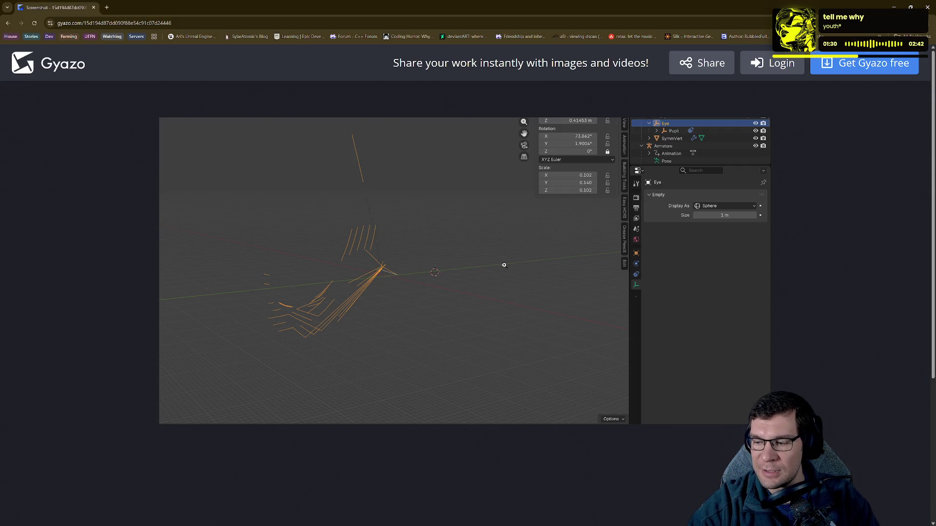
pyautogui.click(362, 226)
pyautogui.scroll(-3, 420, 303)
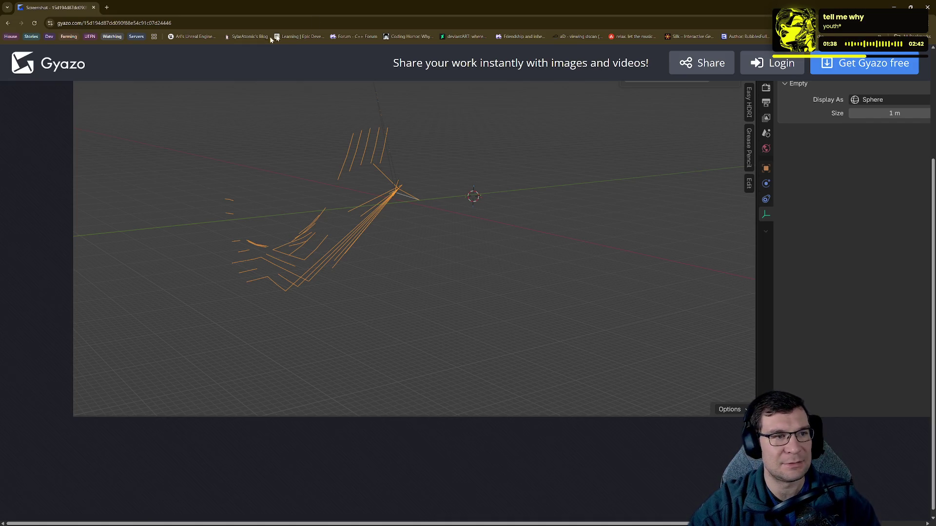
pyautogui.hotkey('alt', 'Tab')
pyautogui.moveTo(603, 216)
pyautogui.mouseDown(button='middle')
pyautogui.moveTo(641, 219)
pyautogui.moveTo(627, 202)
pyautogui.moveTo(565, 202)
pyautogui.moveTo(502, 214)
pyautogui.moveTo(519, 244)
pyautogui.moveTo(508, 244)
pyautogui.moveTo(454, 193)
pyautogui.moveTo(483, 201)
pyautogui.mouseUp(button='middle')
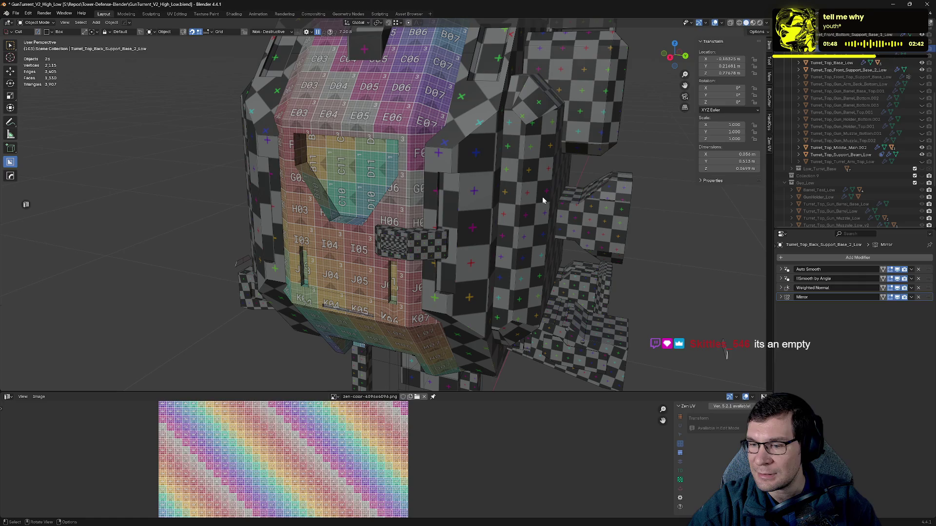
# - Select the first middle clip, enable its Mirror, and remove the TT-checker-override
pyautogui.click(398, 239)
pyautogui.press('KP_Decimal')
pyautogui.moveTo(519, 249); pyautogui.dragTo(453, 235, button='middle')
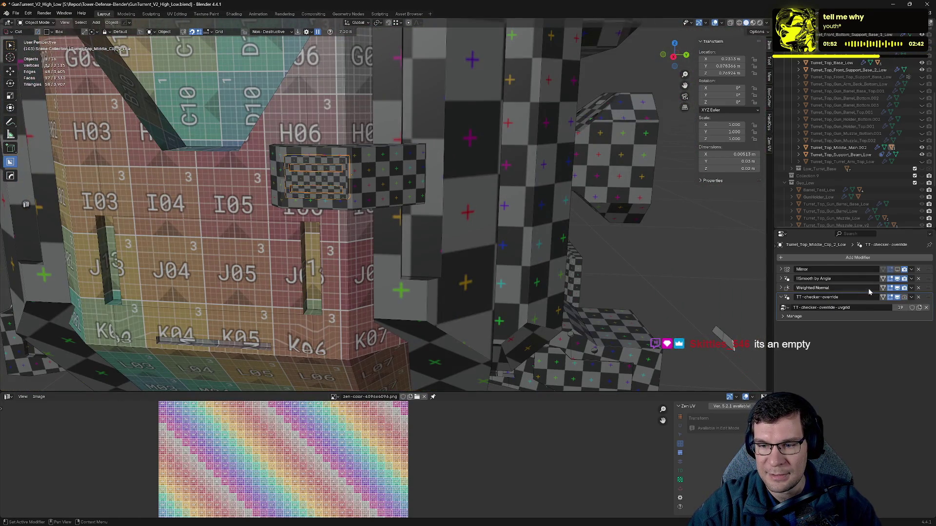
pyautogui.click(897, 272)
pyautogui.moveTo(917, 271)
pyautogui.mouseDown()
pyautogui.moveTo(873, 312)
pyautogui.moveTo(838, 327)
pyautogui.mouseUp()
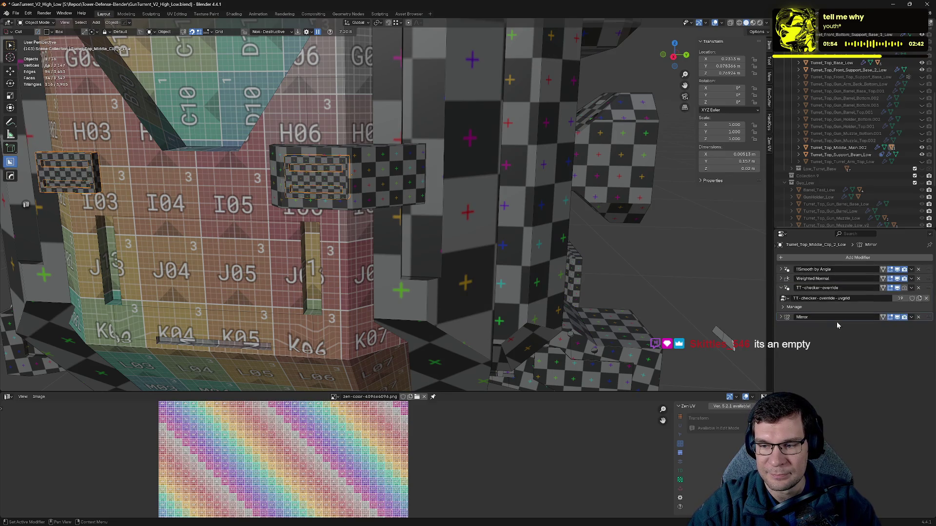
pyautogui.click(917, 288)
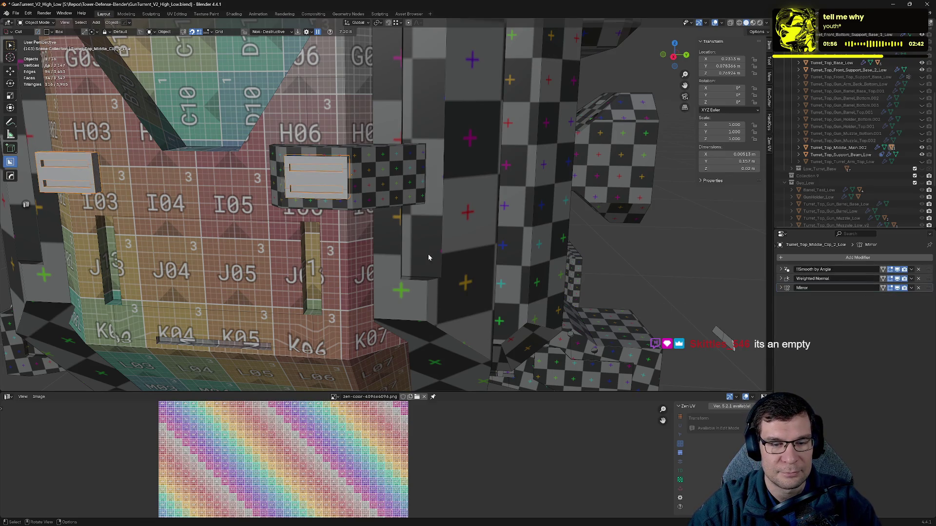
# - Show the colour grid texture on the clips using the Zen UV tools
pyautogui.press('Tab')
pyautogui.hotkey('alt', 'q')
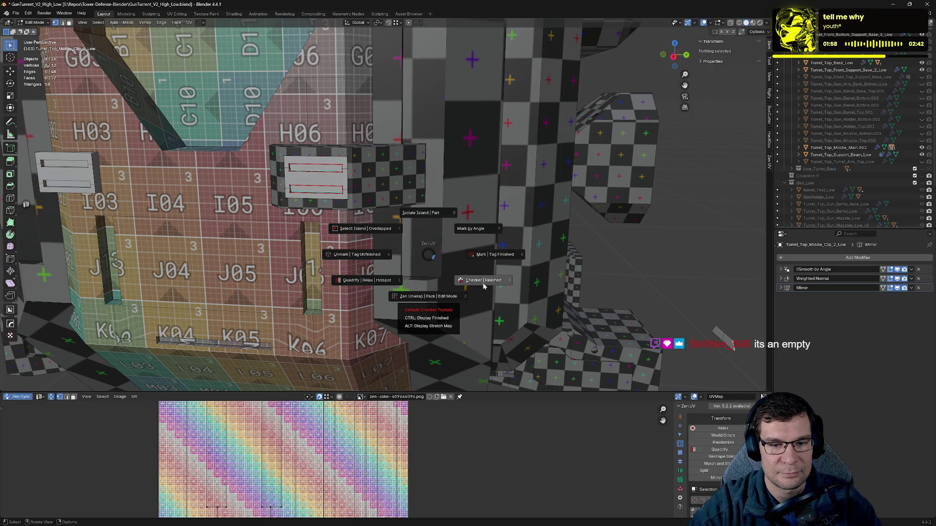
pyautogui.click(484, 286)
pyautogui.press('Tab')
# - Sharpen the first clip, add keep-sharp Weighted Normal, put Mirror last, save, and hide it
pyautogui.press('q')
pyautogui.click(448, 265)
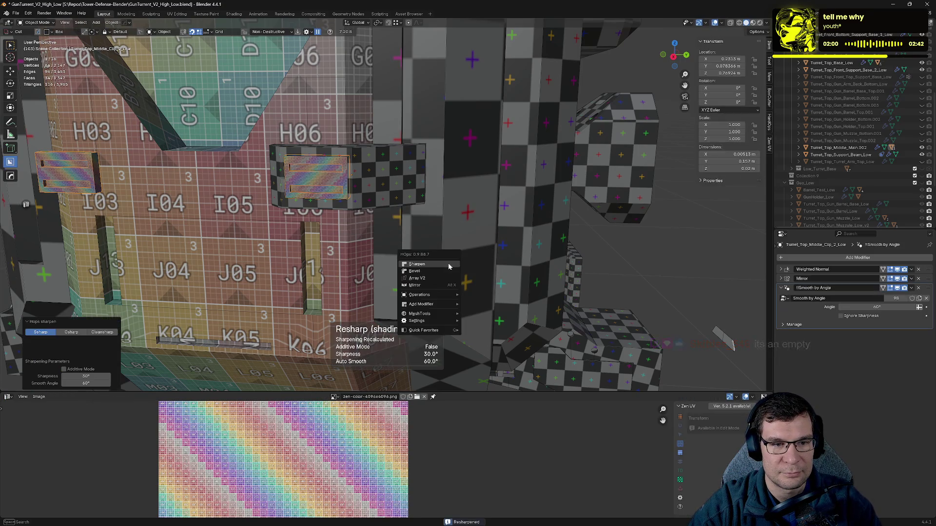
pyautogui.press('space')
pyautogui.press('Escape')
pyautogui.press('q')
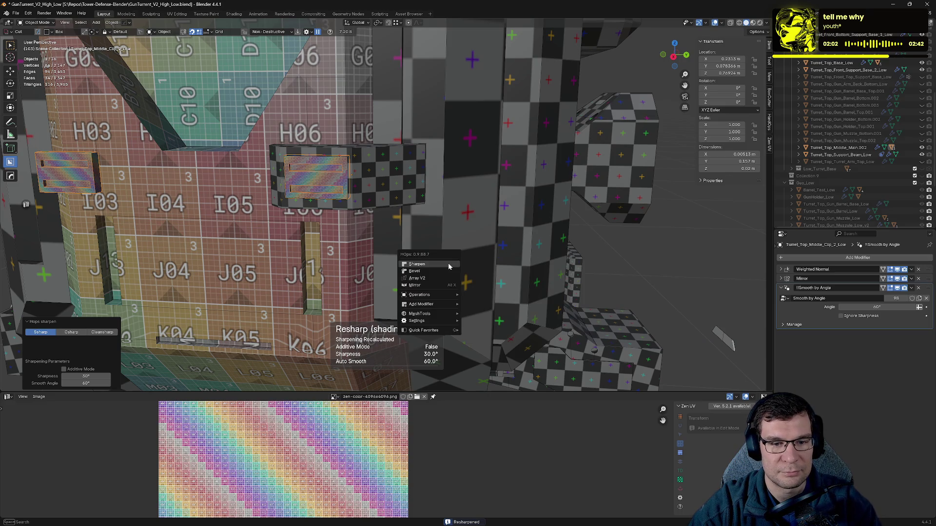
pyautogui.click(449, 266)
pyautogui.click(782, 278)
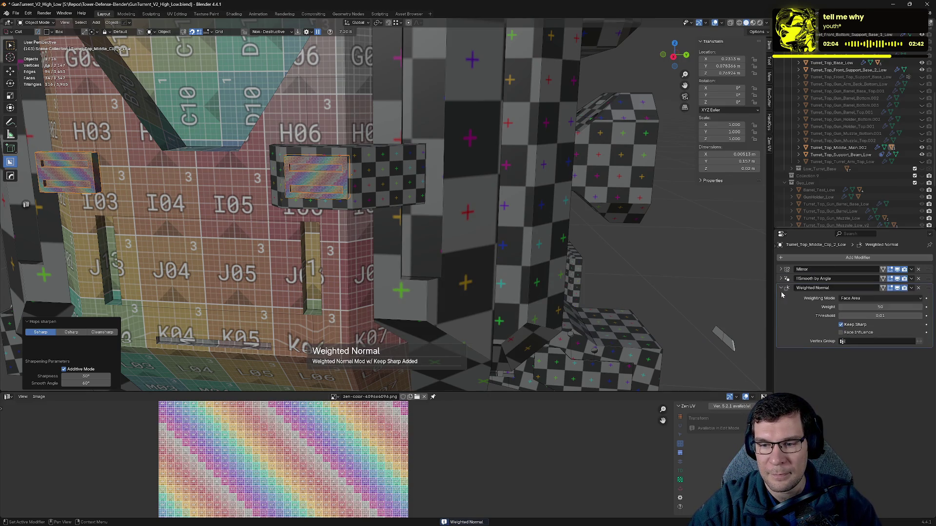
pyautogui.click(786, 288)
pyautogui.moveTo(925, 275); pyautogui.dragTo(924, 292)
pyautogui.hotkey('ctrl', 's')
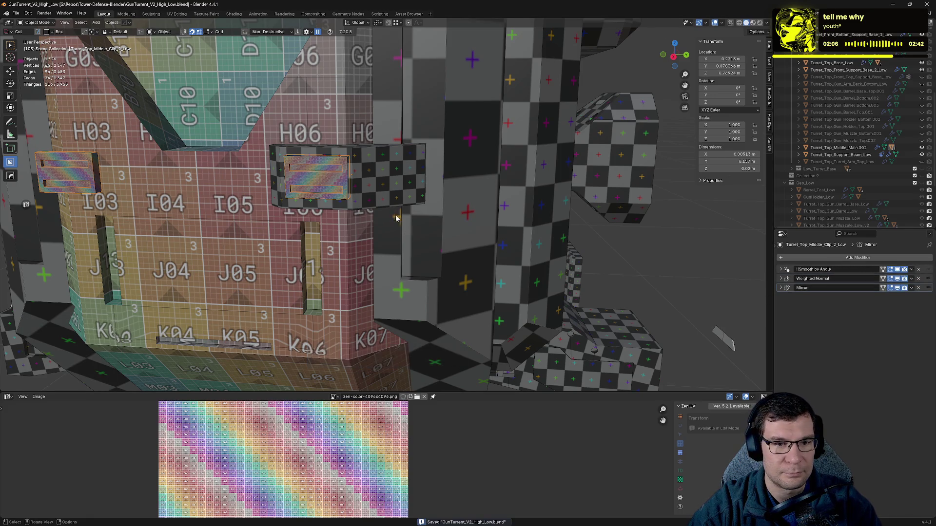
pyautogui.press('h')
# - Select the other clip frame and add Sharpen and keep-sharp Weighted Normal
pyautogui.click(493, 241)
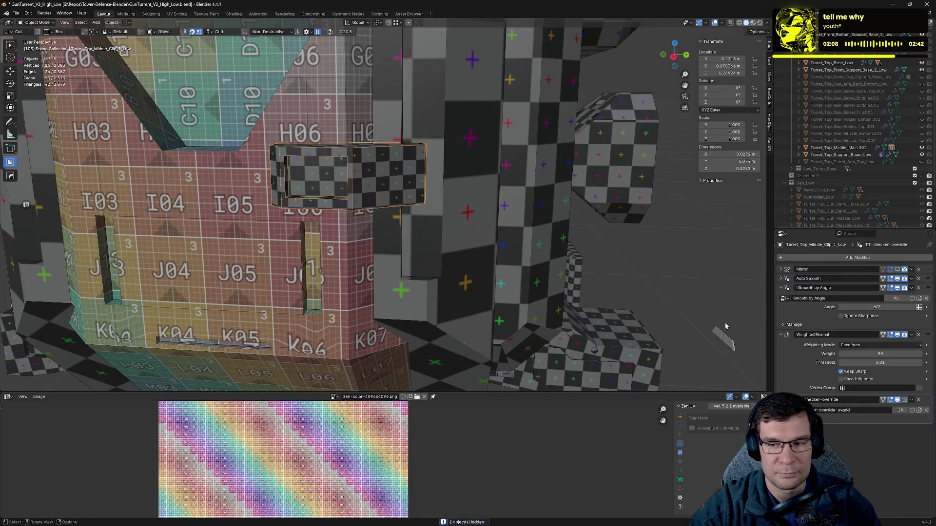
pyautogui.press('q')
pyautogui.click(454, 261)
pyautogui.press('q')
pyautogui.keyDown('ctrl'); pyautogui.click(454, 264); pyautogui.keyUp('ctrl')
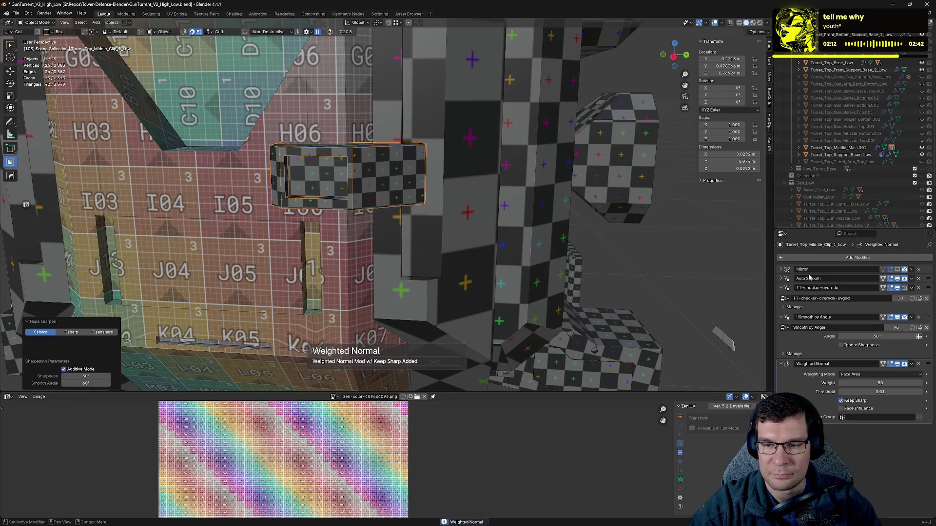
pyautogui.click(782, 288)
pyautogui.click(782, 297)
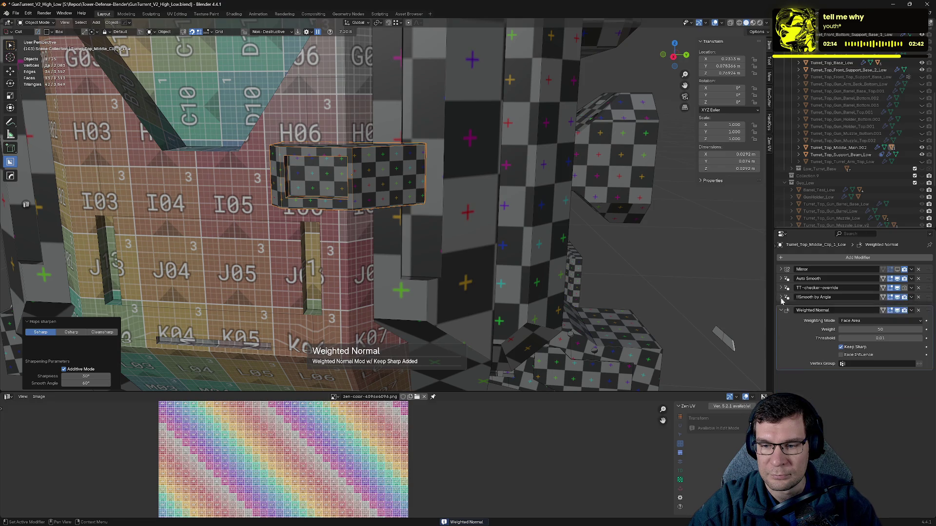
pyautogui.click(781, 306)
# - Remove the clip frame's checker override, enable Mirror below Weighted Normal, and hide it
pyautogui.click(919, 288)
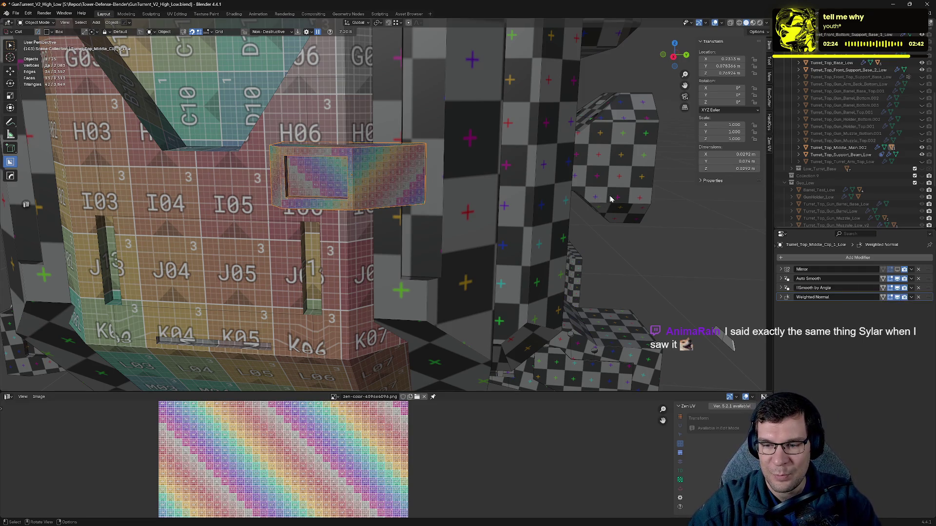
pyautogui.click(896, 270)
pyautogui.moveTo(926, 271); pyautogui.dragTo(696, 296)
pyautogui.press('h')
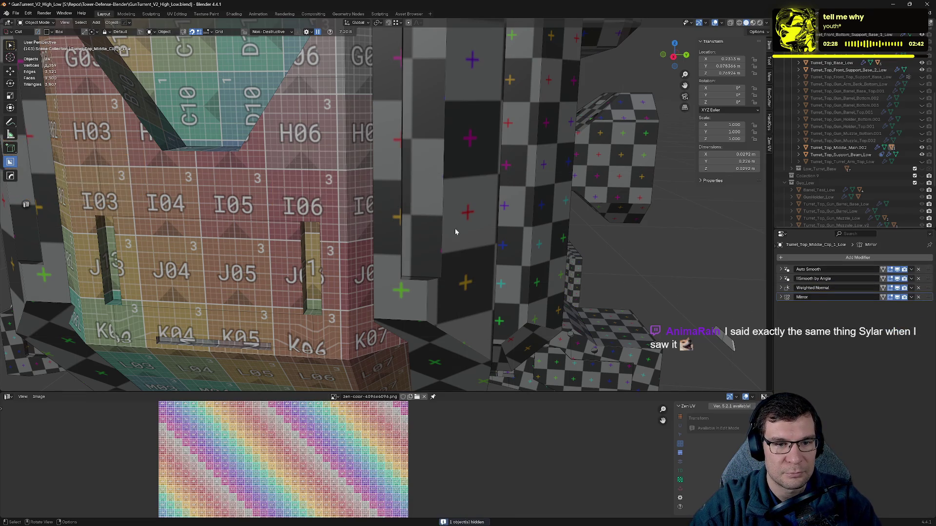
pyautogui.moveTo(450, 225)
pyautogui.mouseDown(button='middle')
pyautogui.moveTo(588, 216)
pyautogui.moveTo(493, 244)
pyautogui.moveTo(489, 215)
pyautogui.moveTo(393, 240)
pyautogui.moveTo(463, 256)
pyautogui.moveTo(418, 199)
pyautogui.moveTo(487, 199)
pyautogui.mouseUp(button='middle')
# - Select the mohawk piece, collapse its modifier panels and delete the TT-checker-override modifier
pyautogui.click(398, 170)
pyautogui.press('q')
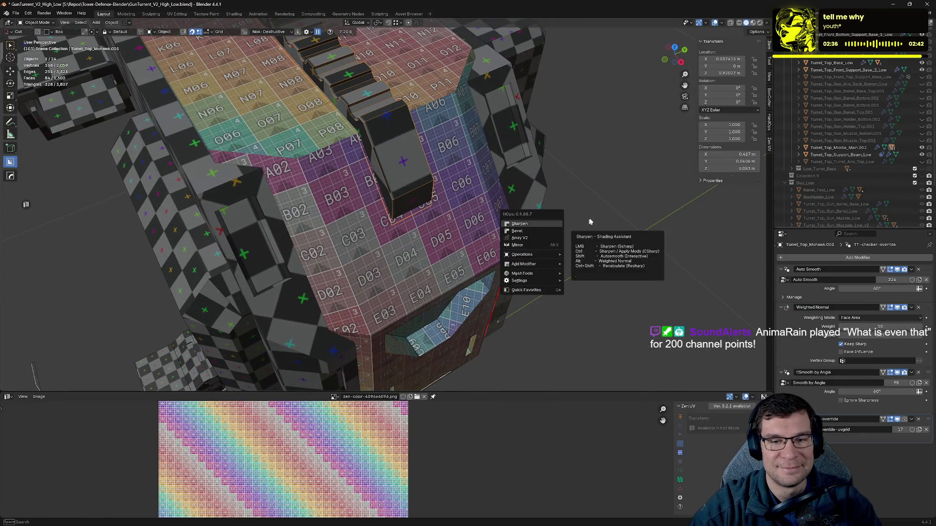
pyautogui.click(781, 269)
pyautogui.click(781, 279)
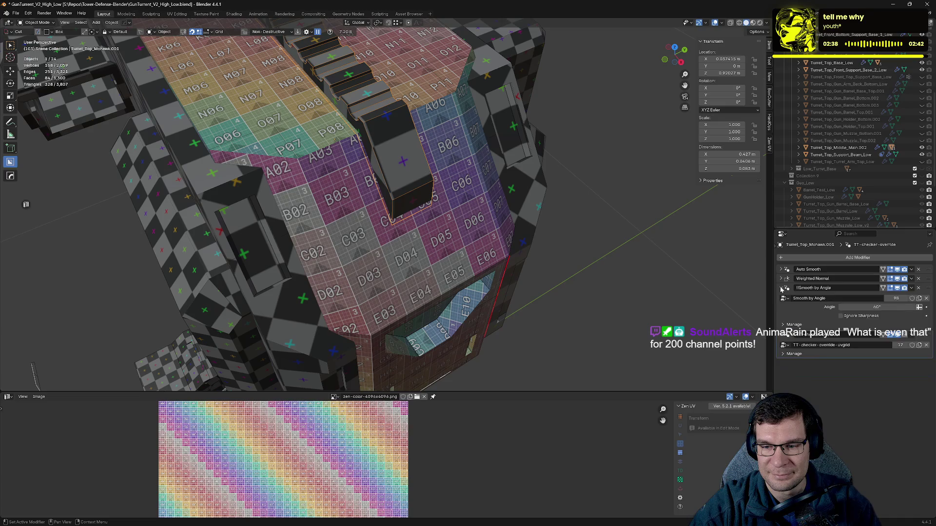
pyautogui.click(780, 288)
pyautogui.click(782, 297)
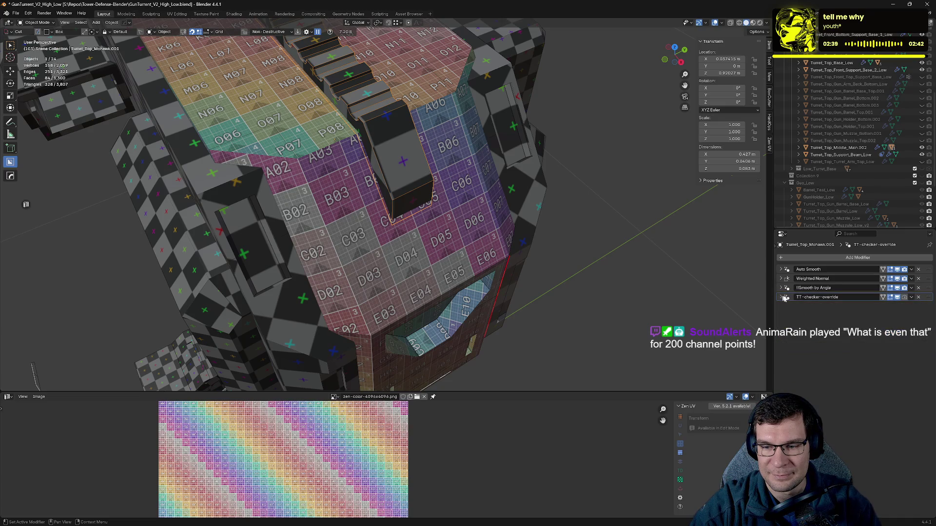
pyautogui.click(919, 297)
# - Sharpen the mohawk piece's normals with HardOps and add a Keep Sharp Weighted Normal modifier
pyautogui.press('q')
pyautogui.click(446, 238)
pyautogui.press('q')
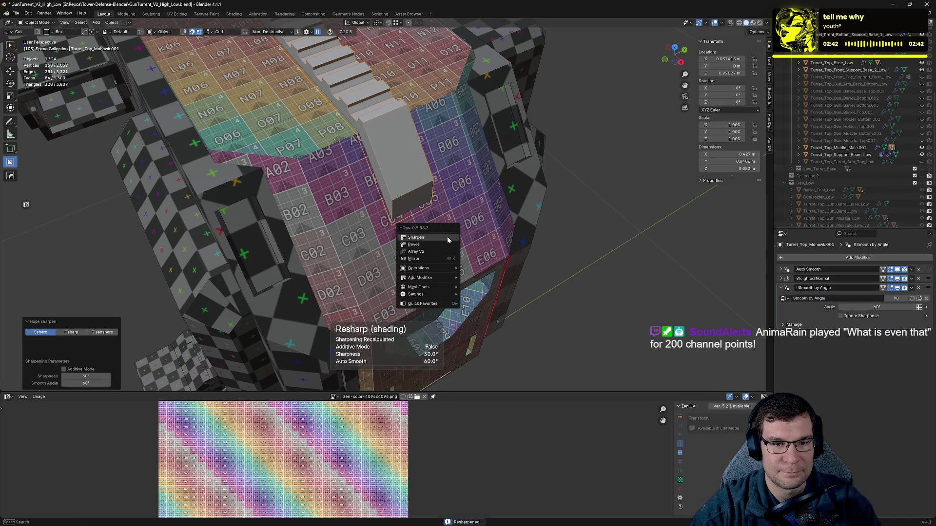
pyautogui.keyDown('ctrl'); pyautogui.click(446, 237); pyautogui.keyUp('ctrl')
# - Unwrap the stepped piece in Edit Mode so it shows the colour grid
pyautogui.press('Tab')
pyautogui.hotkey('alt', 'e')
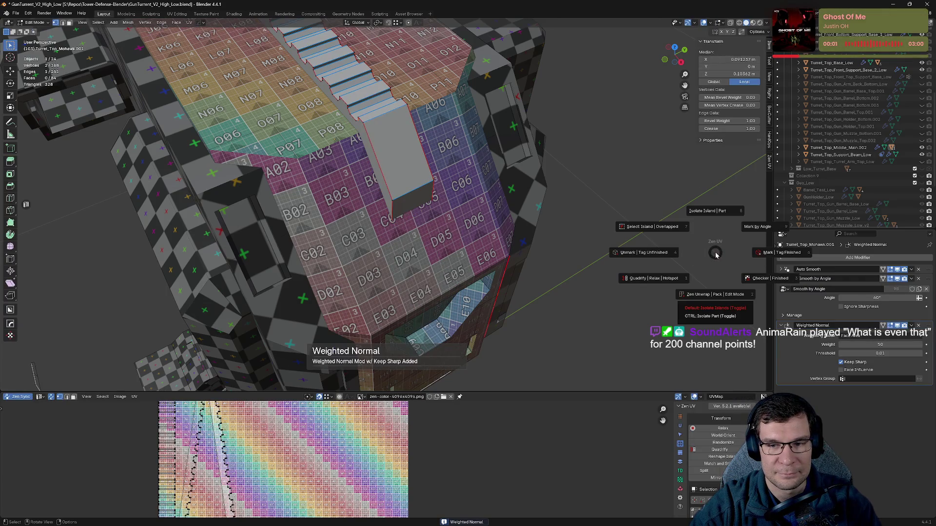
pyautogui.click(714, 295)
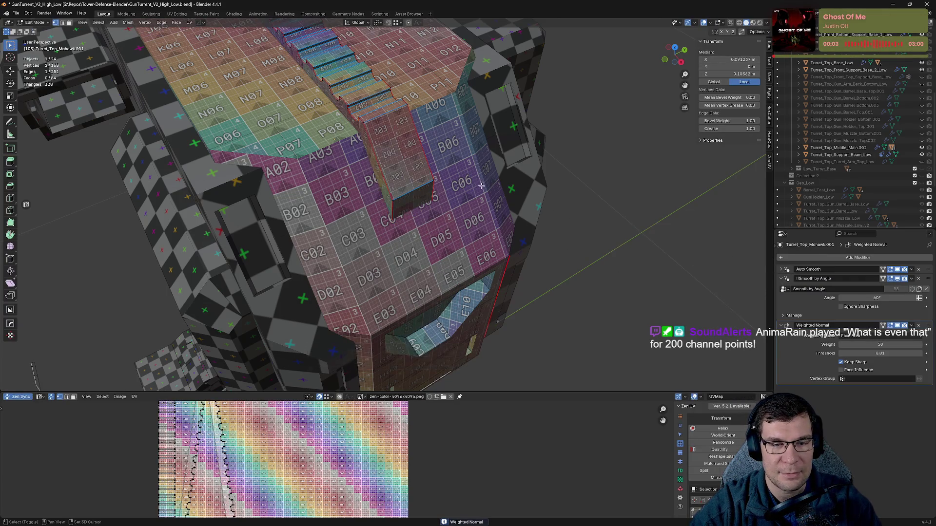
pyautogui.moveTo(479, 184); pyautogui.dragTo(535, 280, button='middle')
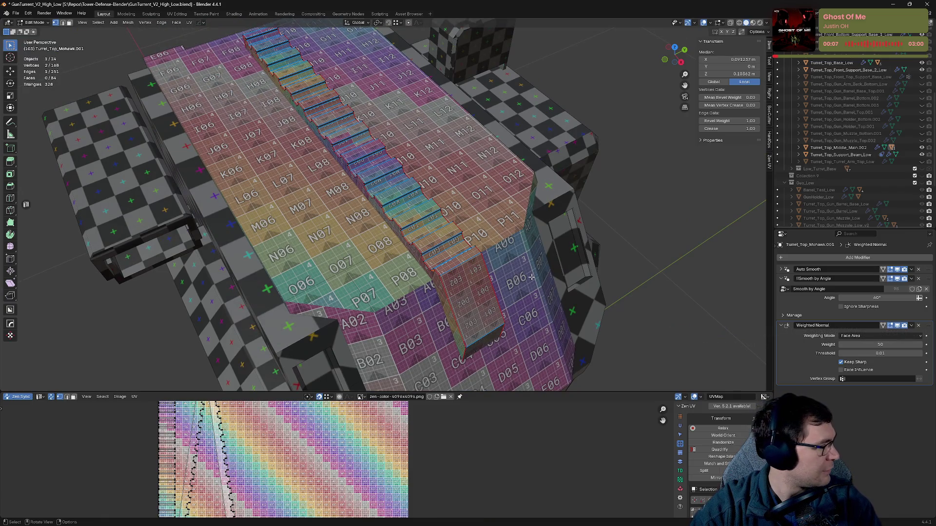
pyautogui.moveTo(501, 271)
pyautogui.mouseDown(button='middle')
pyautogui.moveTo(536, 236)
pyautogui.moveTo(559, 187)
pyautogui.moveTo(560, 196)
pyautogui.moveTo(550, 195)
pyautogui.mouseUp(button='middle')
pyautogui.press('Tab')
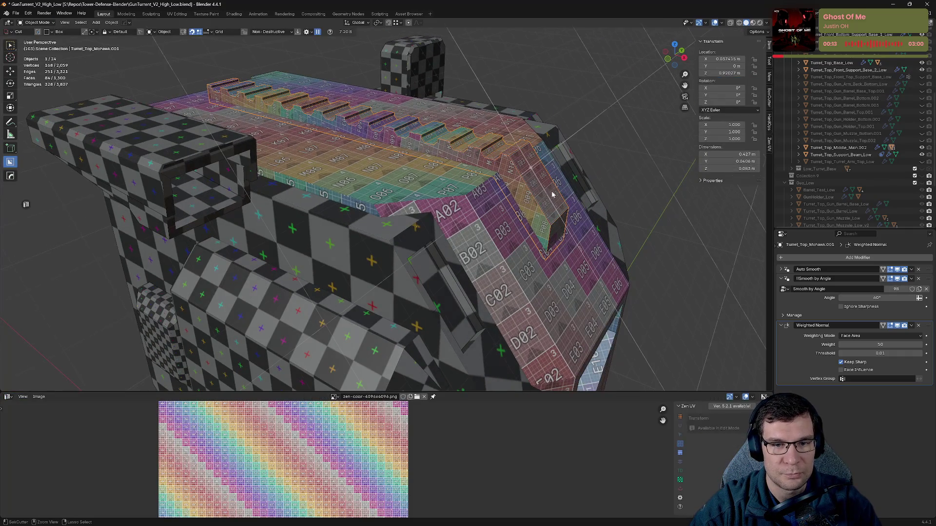
# - Save the file, collapse the remaining modifiers, hide the mohawk piece and select Turret_Top_Locator_Top_Low
pyautogui.hotkey('ctrl', 's')
pyautogui.press('Tab')
pyautogui.press('Tab')
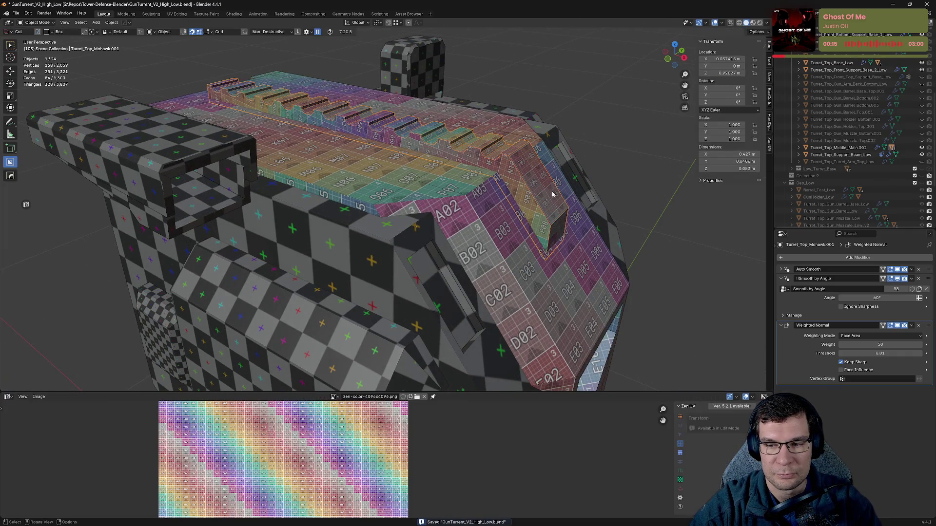
pyautogui.click(782, 278)
pyautogui.click(780, 288)
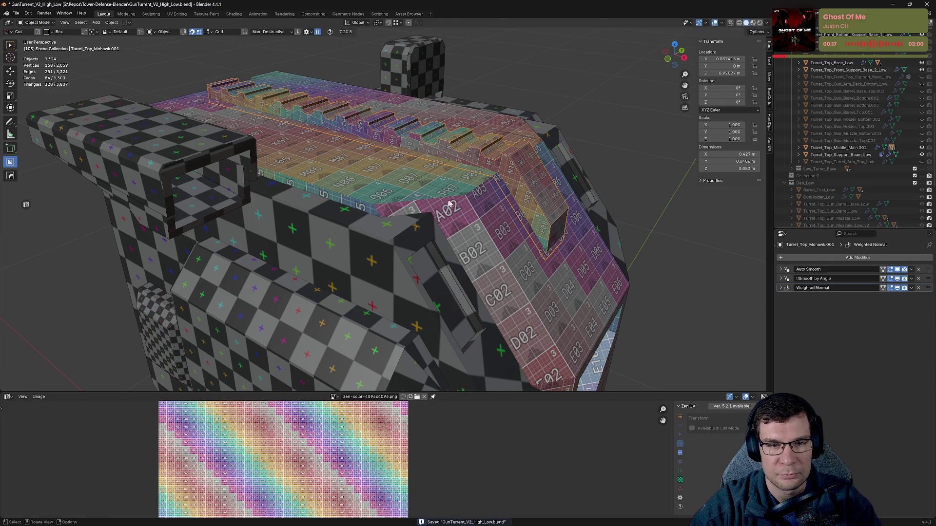
pyautogui.moveTo(498, 181); pyautogui.dragTo(503, 182, button='middle')
pyautogui.press('h')
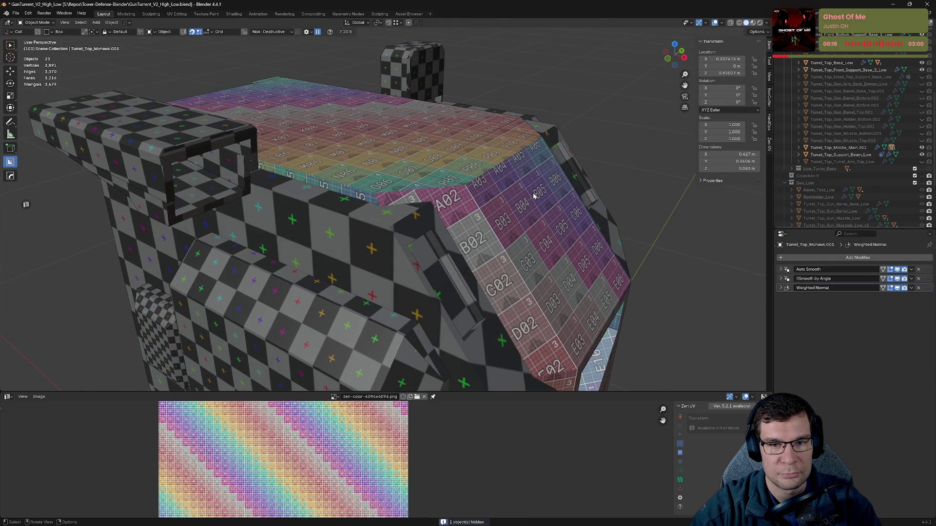
pyautogui.moveTo(557, 207)
pyautogui.mouseDown(button='middle')
pyautogui.moveTo(540, 216)
pyautogui.moveTo(606, 271)
pyautogui.mouseUp(button='middle')
pyautogui.click(445, 204)
pyautogui.moveTo(445, 205)
pyautogui.mouseDown(button='middle')
pyautogui.moveTo(559, 209)
pyautogui.moveTo(513, 195)
pyautogui.moveTo(473, 206)
pyautogui.moveTo(620, 243)
pyautogui.mouseUp(button='middle')
# - Sharpen the top locator block with Keep Sharp weighted normals and move its Mirror modifier last
pyautogui.press('q')
pyautogui.press('Escape')
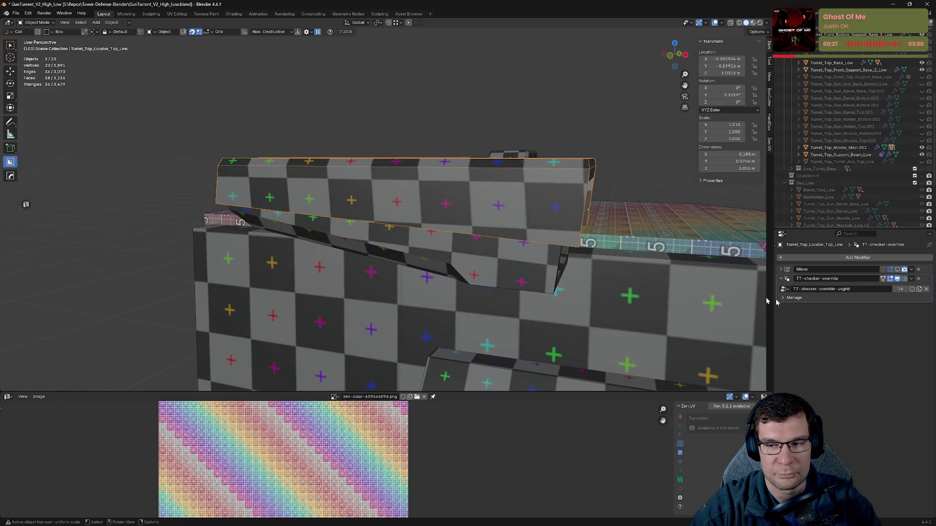
pyautogui.press('q')
pyautogui.click(619, 260)
pyautogui.press('q')
pyautogui.click(619, 260)
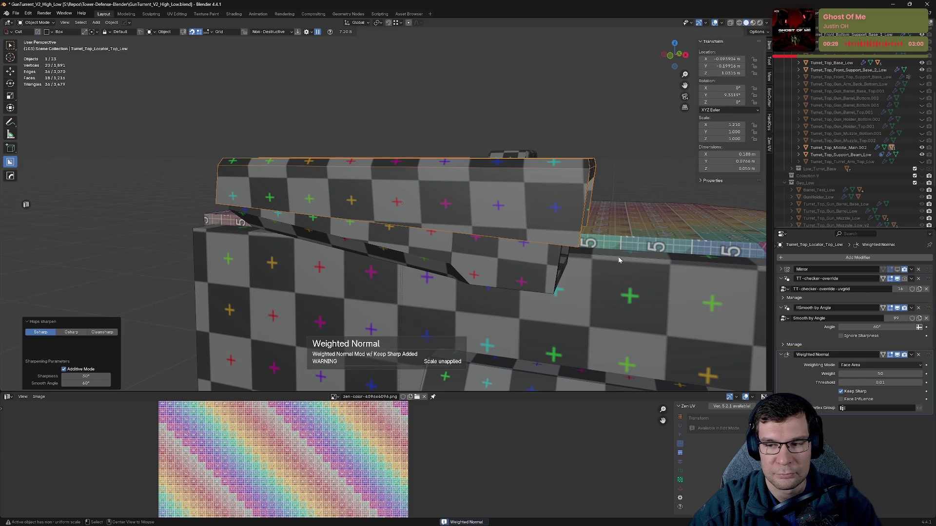
pyautogui.click(898, 271)
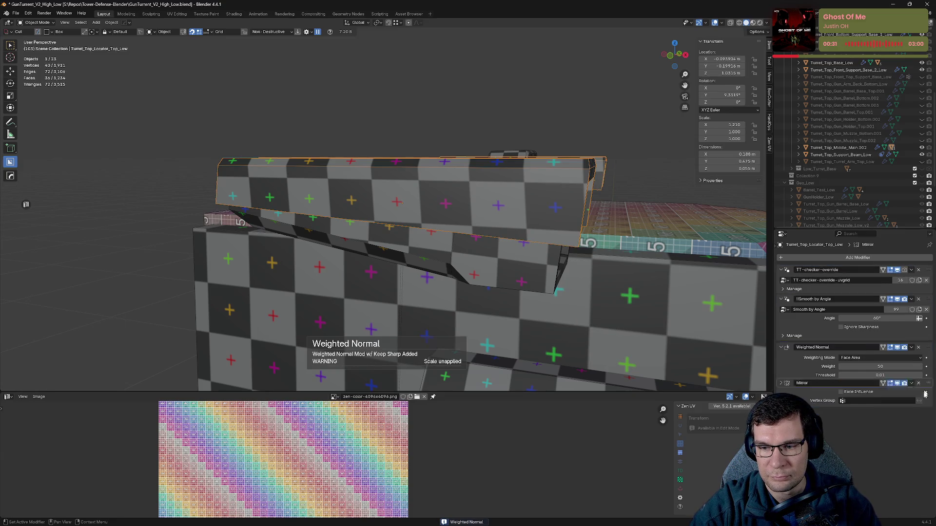
pyautogui.click(782, 316)
pyautogui.click(782, 269)
# - Unwrap the top locator block onto the colour grid and hide it
pyautogui.press('Tab')
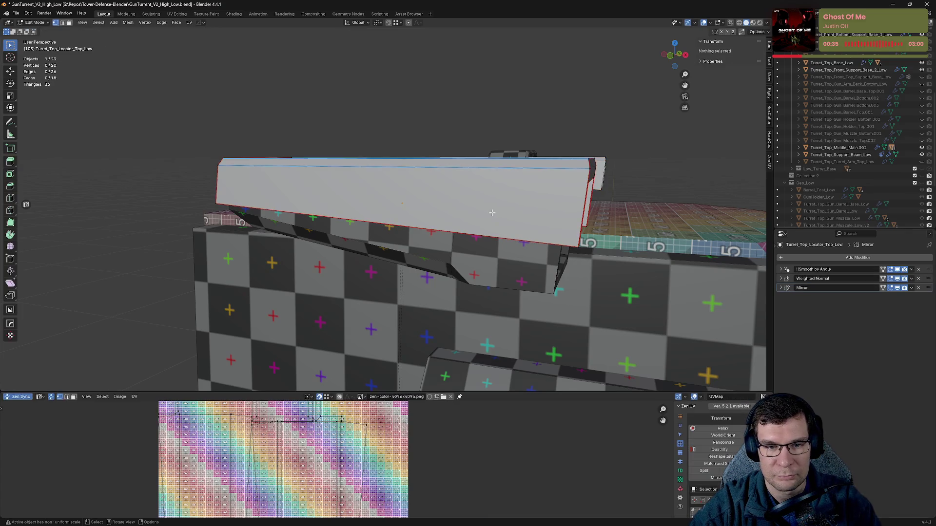
pyautogui.hotkey('alt', 'e')
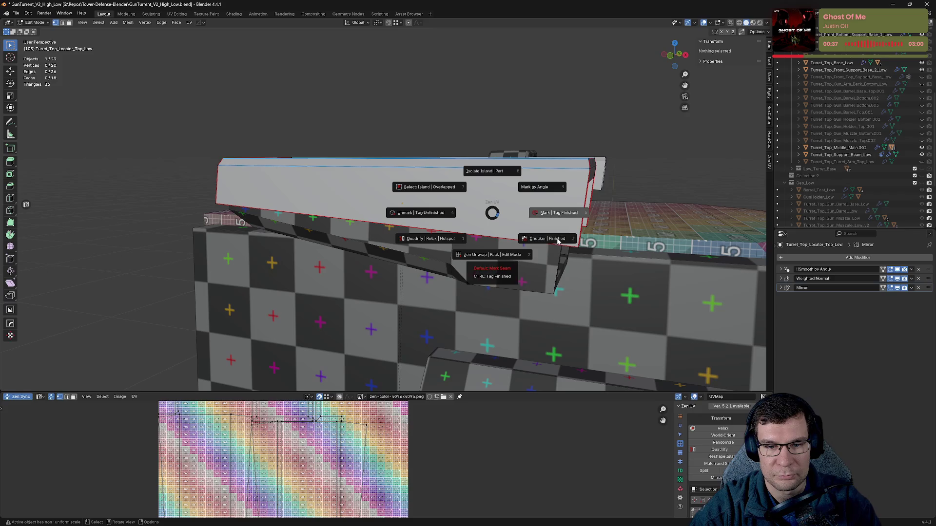
pyautogui.click(556, 241)
pyautogui.moveTo(582, 236); pyautogui.dragTo(570, 247, button='middle')
pyautogui.press('Tab')
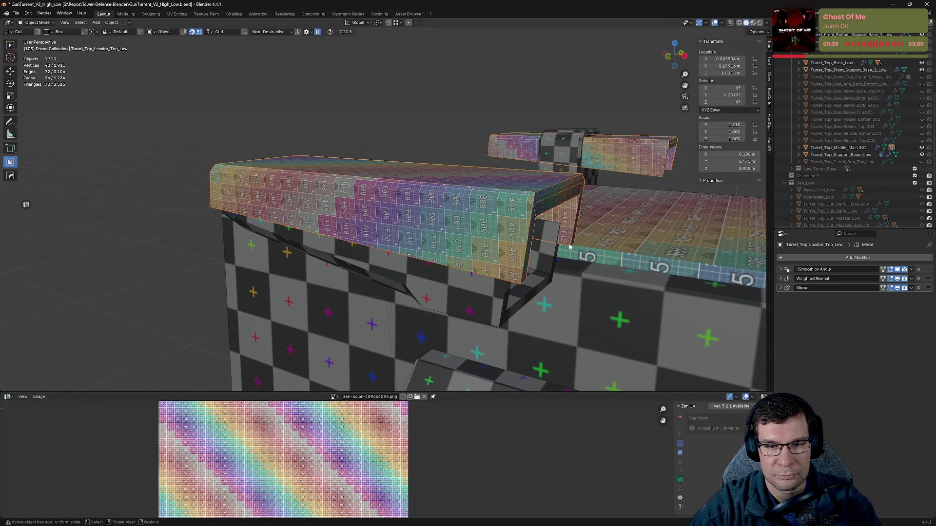
pyautogui.press('h')
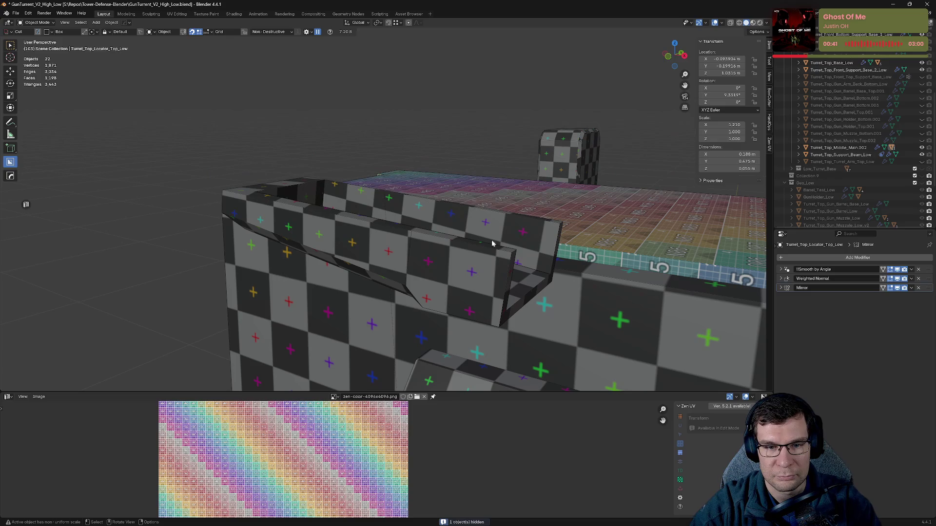
# - Select Turret_Top_Locator_Bottom.001, collapse its modifiers, move Mirror down and delete the checker override
pyautogui.click(496, 244)
pyautogui.click(782, 269)
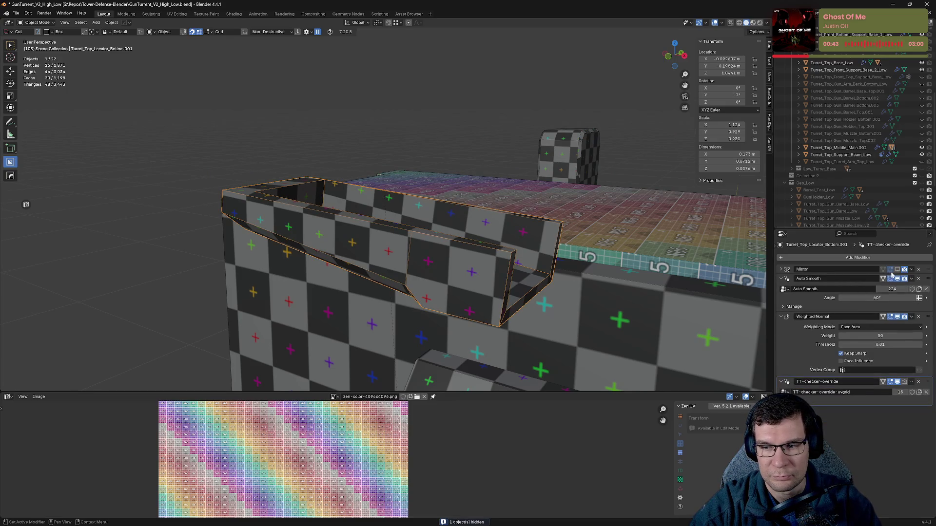
pyautogui.click(897, 270)
pyautogui.click(782, 278)
pyautogui.click(782, 288)
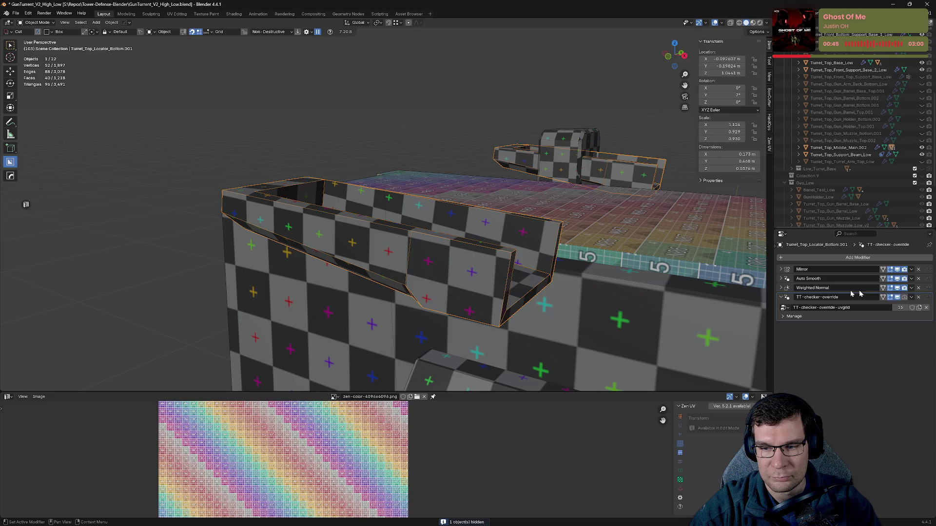
pyautogui.moveTo(929, 269)
pyautogui.mouseDown()
pyautogui.moveTo(926, 304)
pyautogui.moveTo(908, 314)
pyautogui.mouseUp()
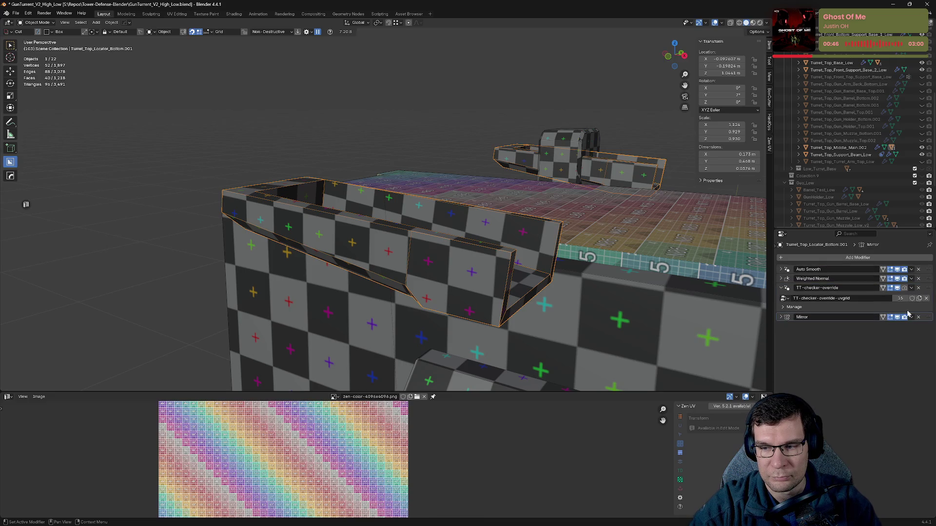
pyautogui.click(920, 290)
# - Sharpen the bottom locator, move Mirror below Smooth by Angle, and hide the piece
pyautogui.press('q')
pyautogui.click(419, 284)
pyautogui.press('q')
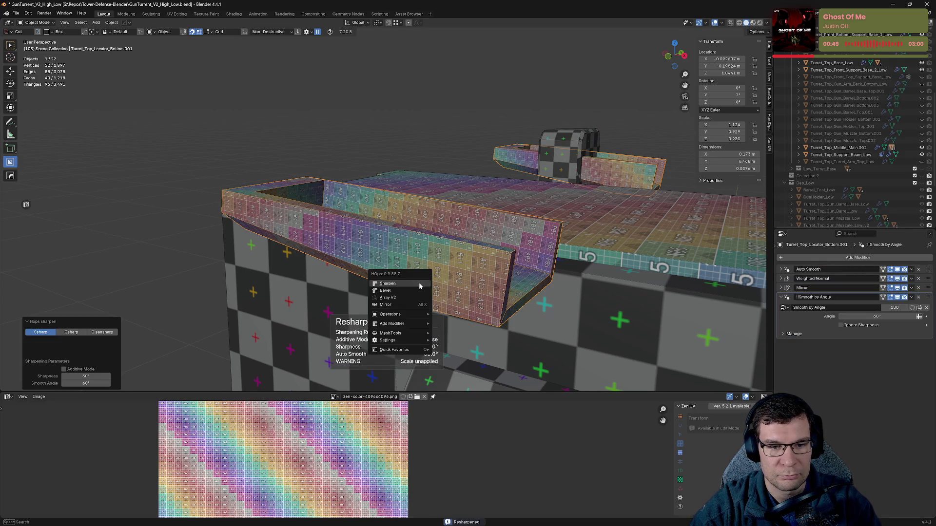
pyautogui.click(420, 284)
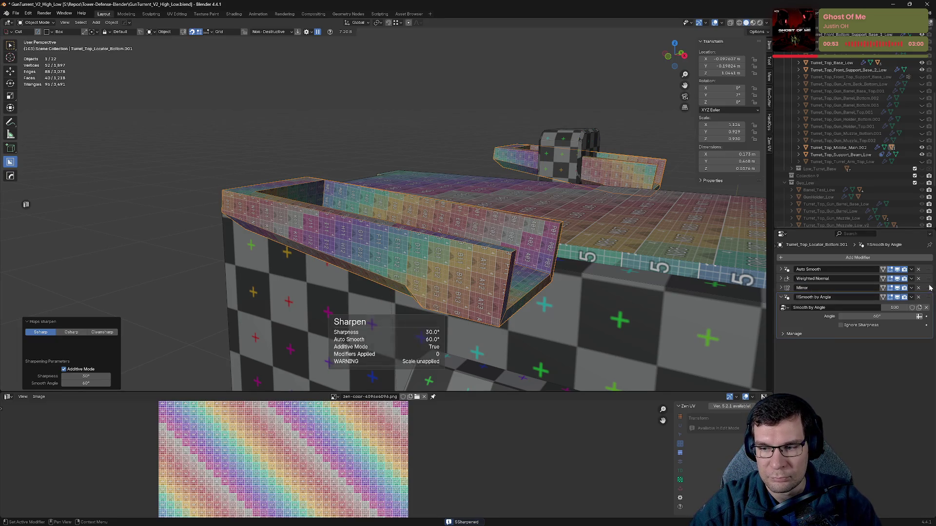
pyautogui.moveTo(841, 289); pyautogui.dragTo(840, 325)
pyautogui.click(780, 287)
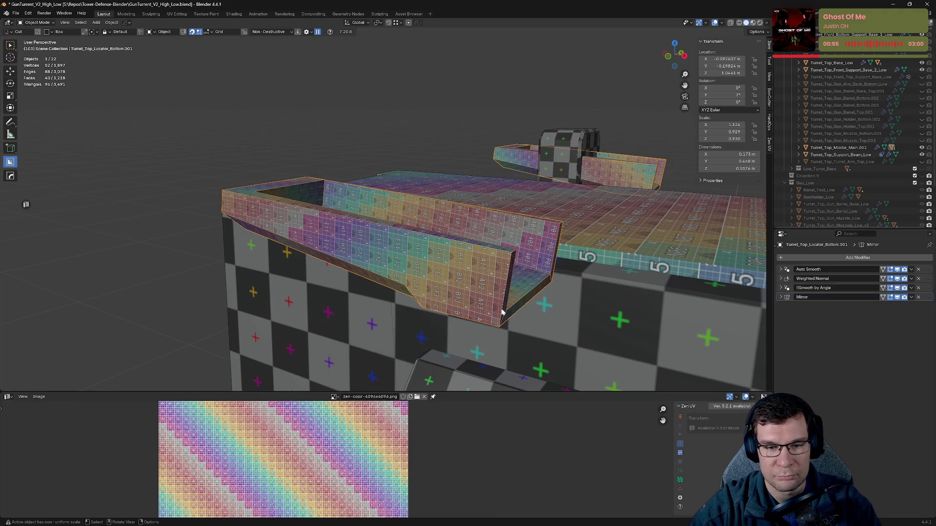
pyautogui.press('h')
pyautogui.moveTo(529, 302)
pyautogui.mouseDown(button='middle')
pyautogui.moveTo(601, 312)
pyautogui.moveTo(582, 321)
pyautogui.moveTo(535, 280)
pyautogui.moveTo(445, 328)
pyautogui.moveTo(508, 247)
pyautogui.moveTo(479, 307)
pyautogui.moveTo(531, 308)
pyautogui.mouseUp(button='middle')
# - Isolate Turret_Front_Bottom_Support_Base_1_Low, sharpen it with weighted normals and remove its checker override
pyautogui.click(480, 307)
pyautogui.press('KP_Divide')
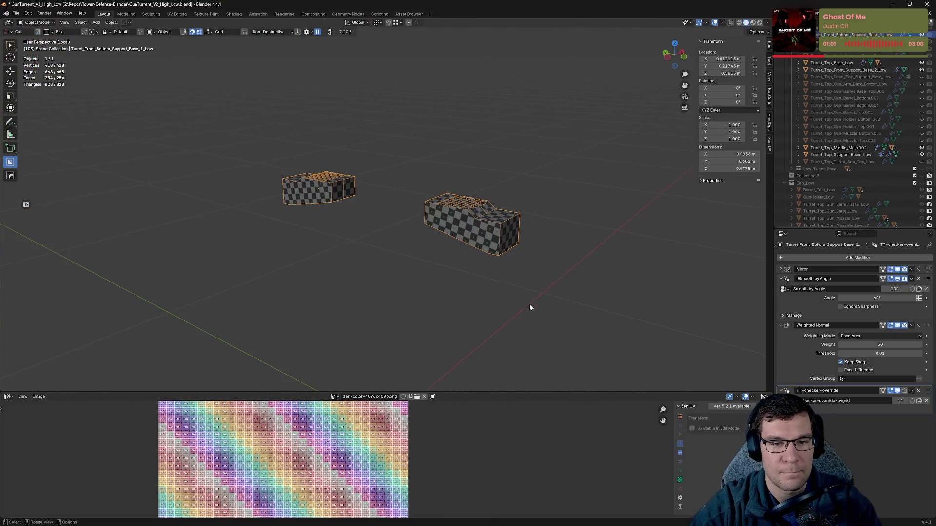
pyautogui.scroll(8, 529, 305)
pyautogui.press('q')
pyautogui.click(400, 264)
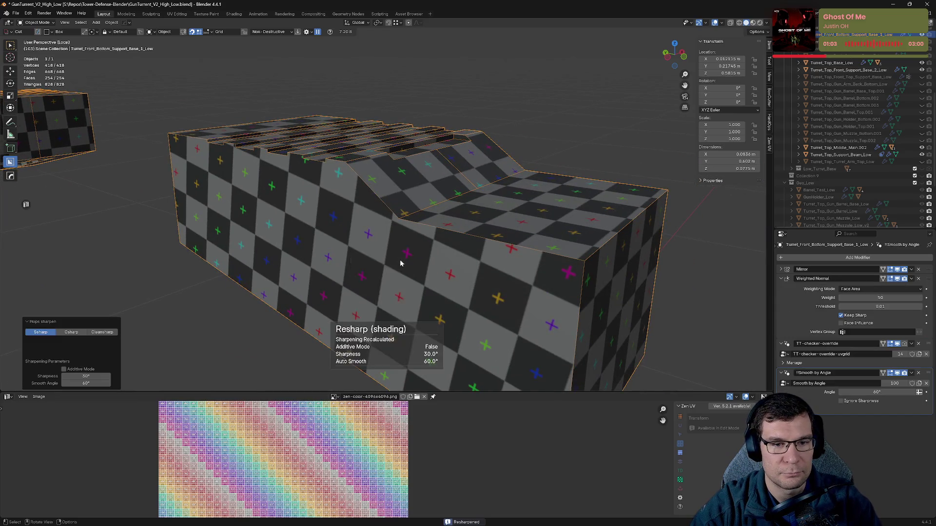
pyautogui.click(918, 279)
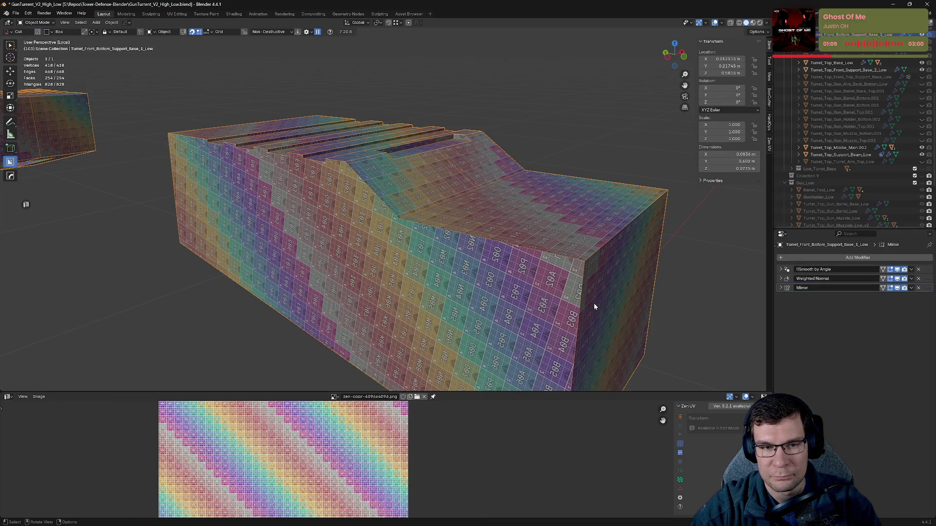
pyautogui.press('KP_Divide')
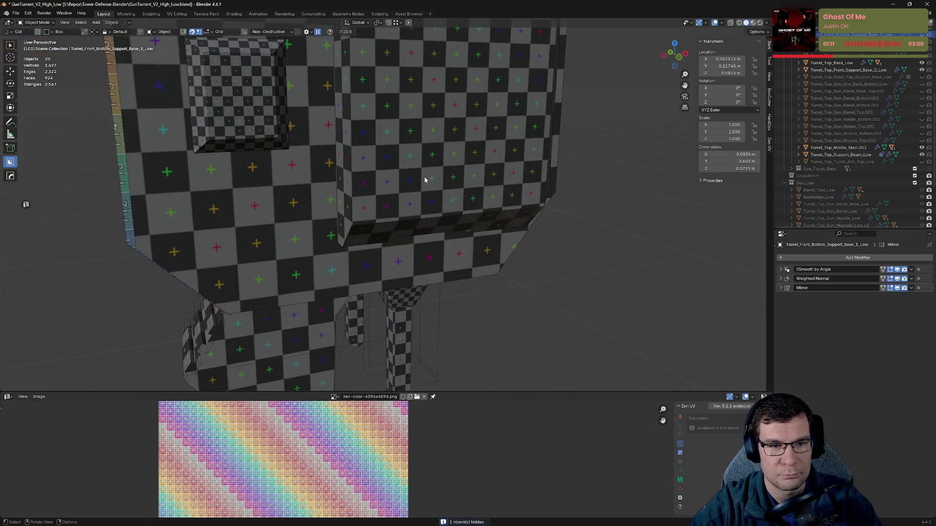
# - Frame Turret_Top_Middle_Side_1_Low and sharpen it with Keep Sharp weighted normals
pyautogui.click(512, 168)
pyautogui.press('KP_Decimal')
pyautogui.press('q')
pyautogui.click(461, 254)
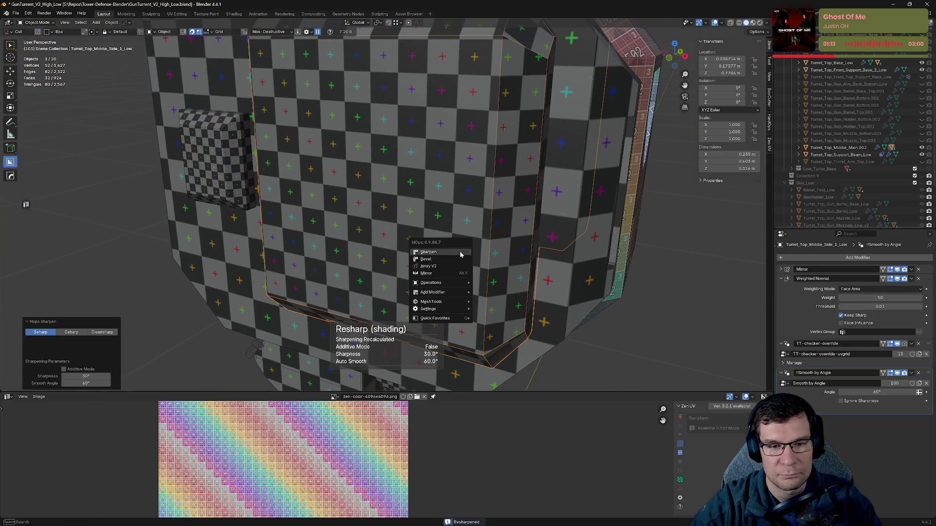
pyautogui.click(460, 253)
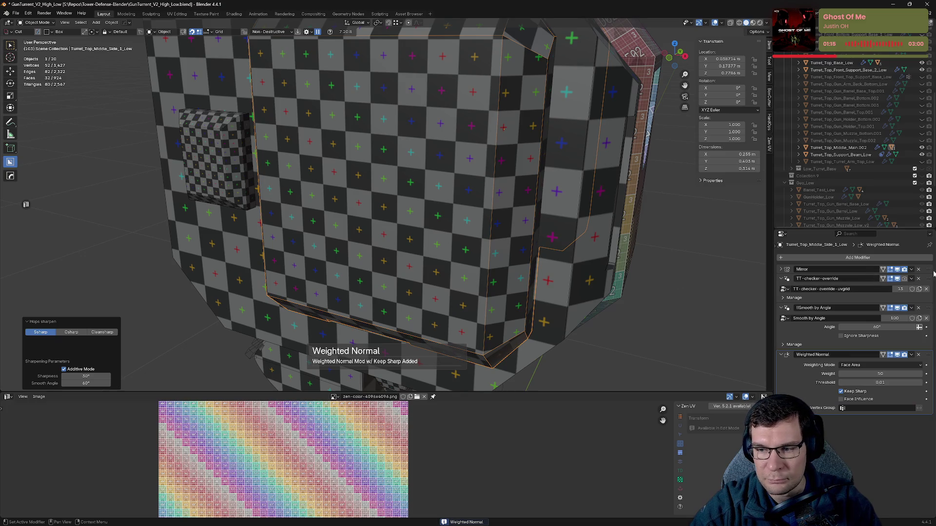
pyautogui.hotkey('ctrl', 'z')
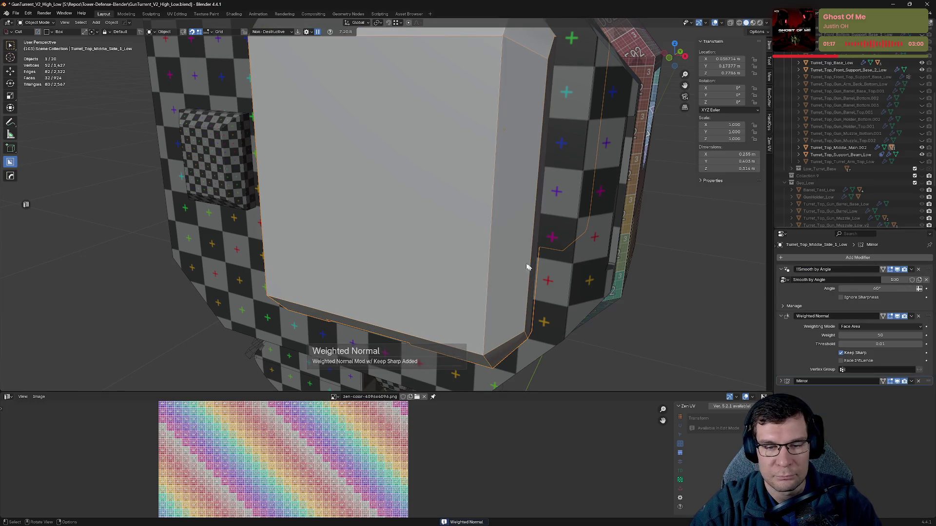
# - Unwrap the side panel onto the colour grid, hide it, and select the back support box
pyautogui.hotkey('alt', 'q')
pyautogui.click(567, 283)
pyautogui.moveTo(567, 283); pyautogui.dragTo(536, 250, button='middle')
pyautogui.press('h')
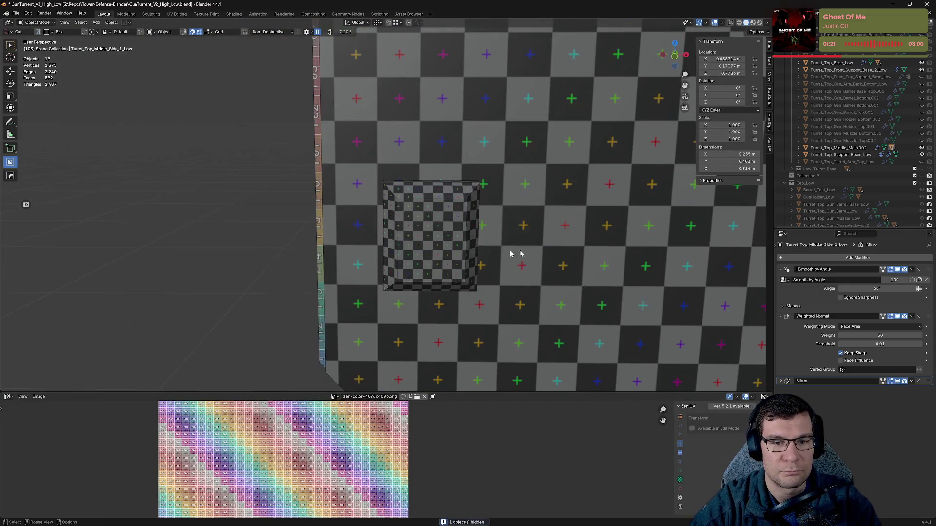
pyautogui.click(452, 251)
pyautogui.moveTo(451, 251)
pyautogui.mouseDown(button='middle')
pyautogui.moveTo(523, 247)
pyautogui.moveTo(509, 262)
pyautogui.mouseUp(button='middle')
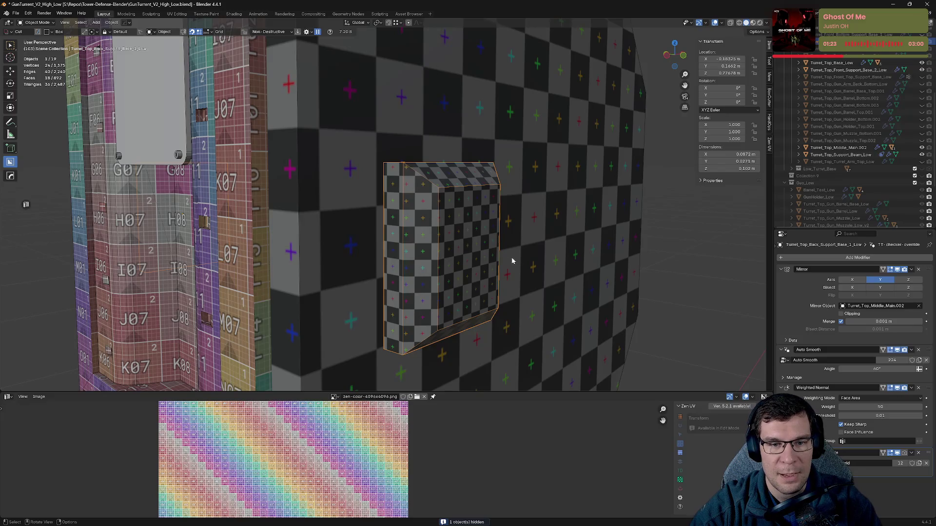
# - Sharpen the back support box's normals and delete its TT-checker-override modifier
pyautogui.click(782, 271)
pyautogui.click(782, 278)
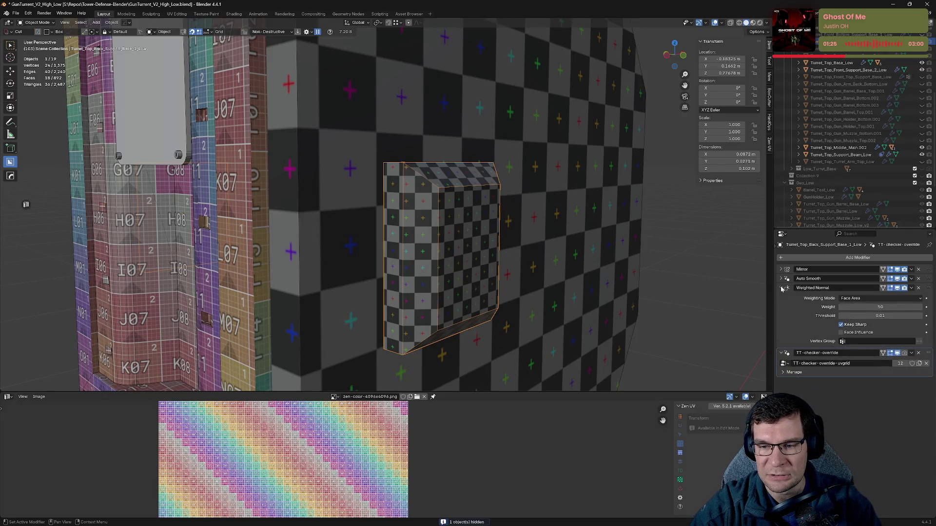
pyautogui.click(782, 288)
pyautogui.press('q')
pyautogui.click(494, 273)
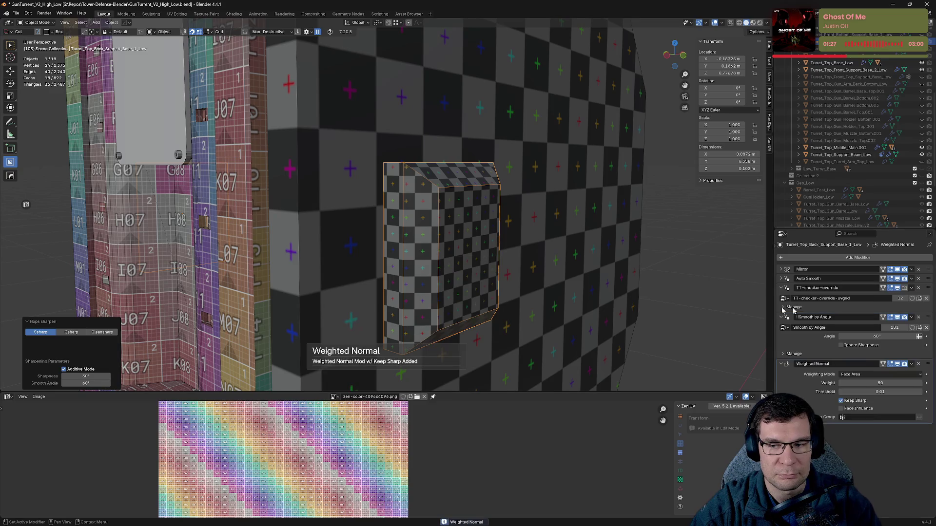
pyautogui.click(919, 289)
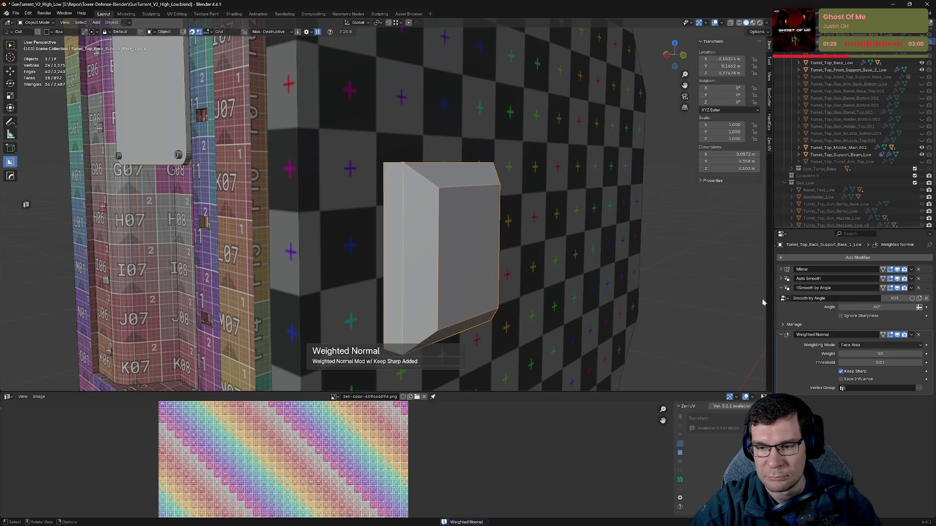
pyautogui.click(786, 291)
pyautogui.click(782, 335)
pyautogui.click(782, 287)
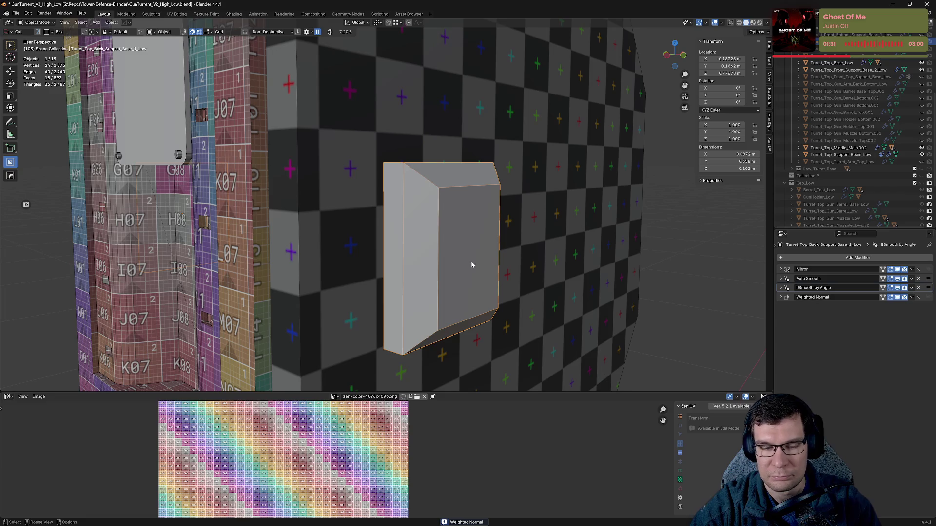
# - Mark seams on the box and apply the colour grid through the Zen UV tools
pyautogui.press('Tab')
pyautogui.press('Tab')
pyautogui.press('Tab')
pyautogui.rightClick(475, 261)
pyautogui.press('Tab')
pyautogui.rightClick(474, 219)
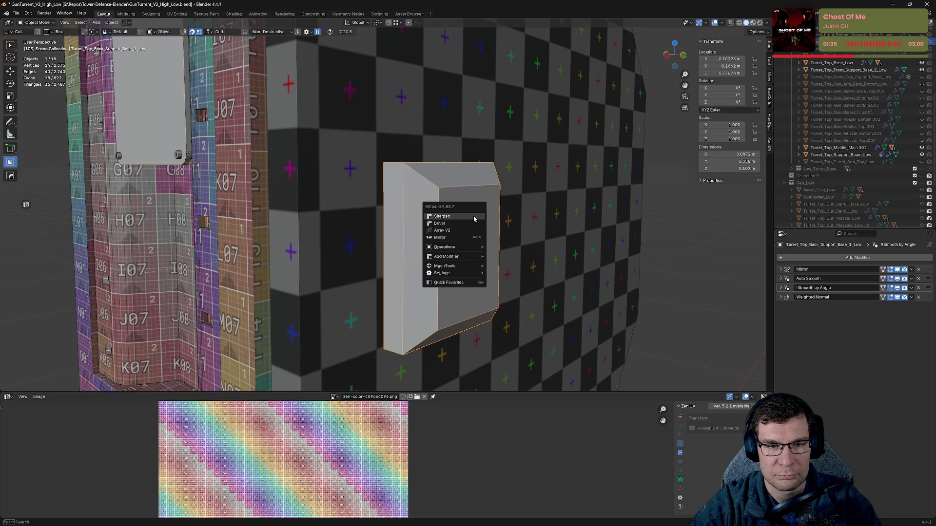
pyautogui.press('Escape')
pyautogui.press('Tab')
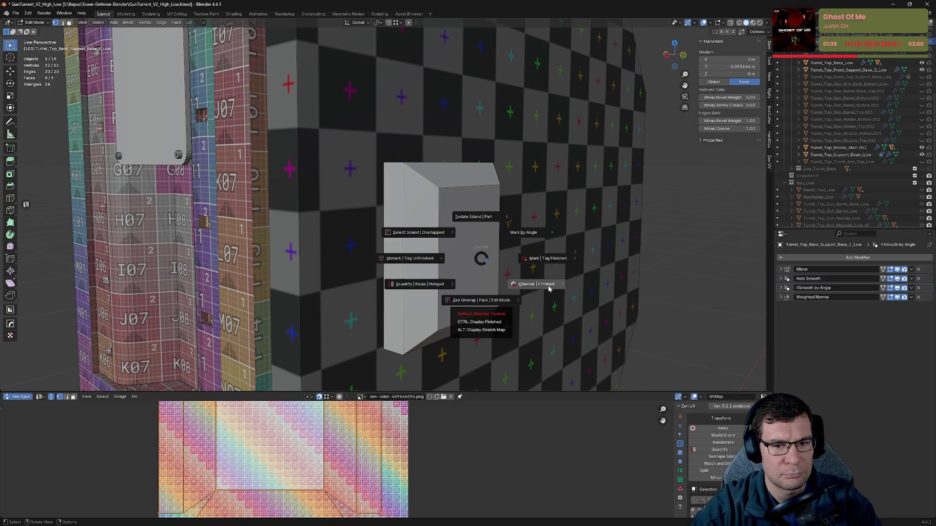
pyautogui.click(547, 285)
pyautogui.hotkey('alt', 'q')
pyautogui.click(579, 311)
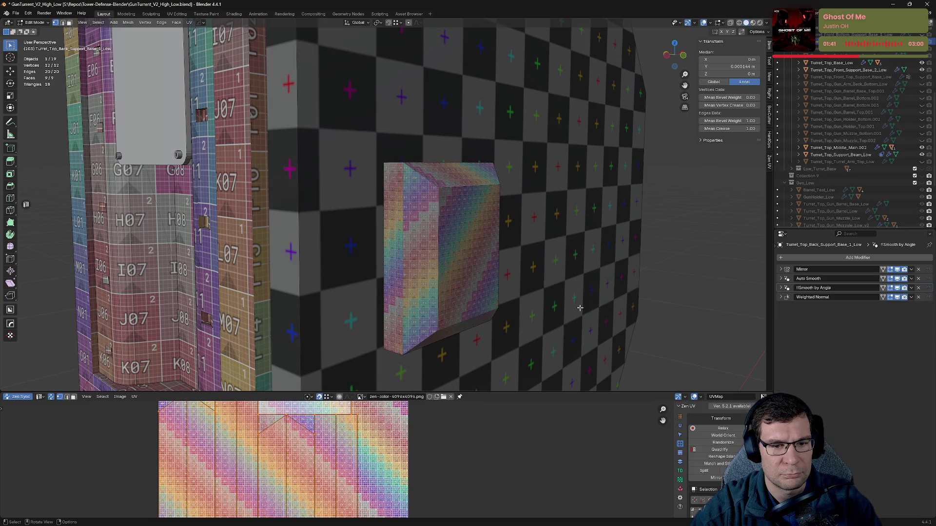
# - Redo the box face's UVs so it shows the colour grid, then save the file
pyautogui.moveTo(543, 298)
pyautogui.mouseDown(button='middle')
pyautogui.moveTo(404, 272)
pyautogui.moveTo(436, 274)
pyautogui.moveTo(364, 276)
pyautogui.mouseUp(button='middle')
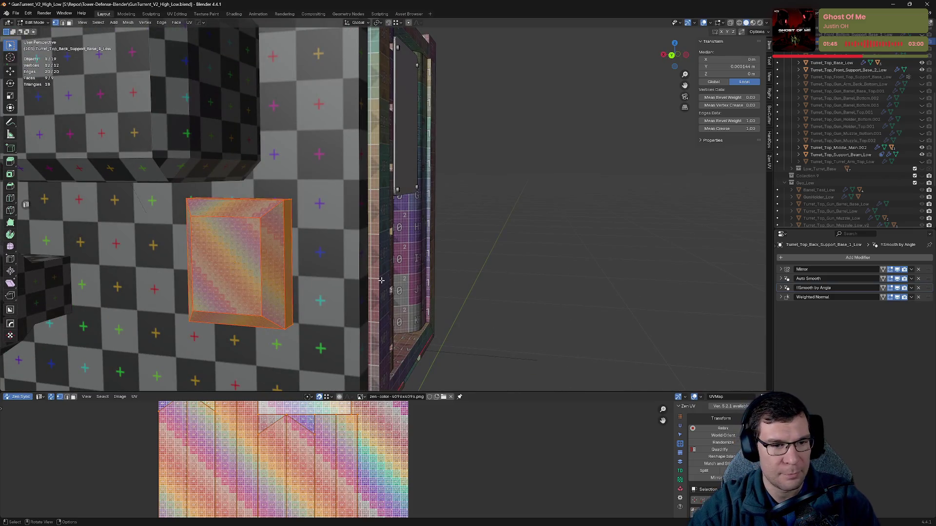
pyautogui.hotkey('ctrl', 'z')
pyautogui.hotkey('ctrl', 'z')
pyautogui.moveTo(520, 277)
pyautogui.mouseDown(button='middle')
pyautogui.moveTo(530, 276)
pyautogui.moveTo(418, 299)
pyautogui.moveTo(363, 293)
pyautogui.mouseUp(button='middle')
pyautogui.rightClick(419, 257)
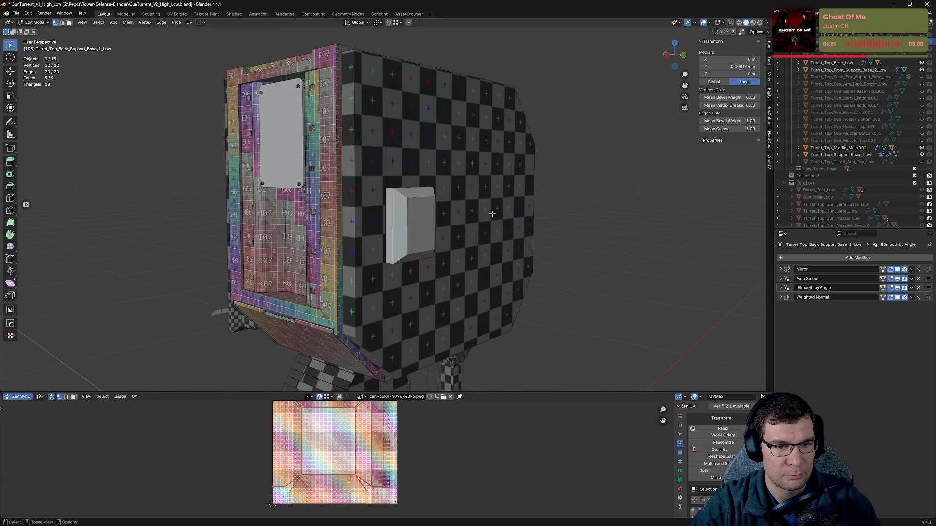
pyautogui.hotkey('alt', '`')
pyautogui.click(528, 252)
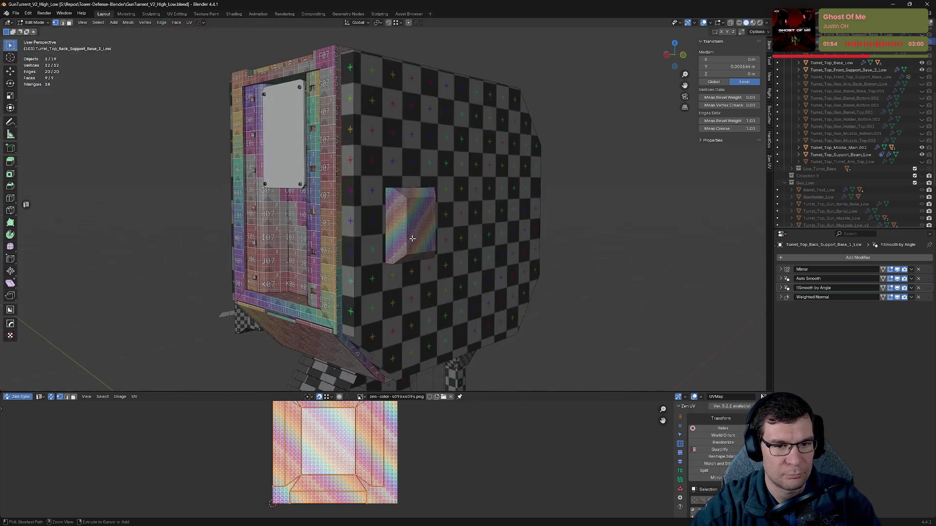
pyautogui.hotkey('ctrl', 's')
pyautogui.moveTo(427, 247); pyautogui.dragTo(477, 238, button='middle')
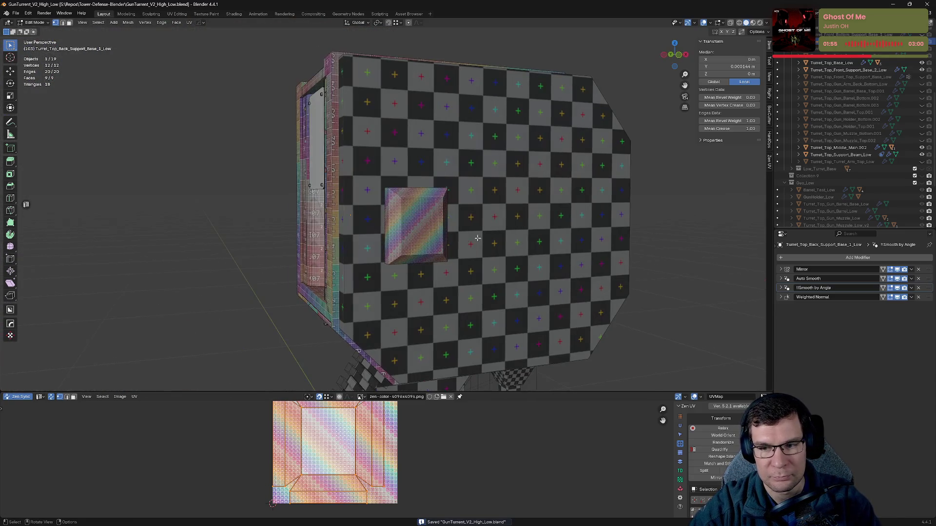
# - Move the Mirror modifier to the end of the stack and hide the box
pyautogui.moveTo(929, 269); pyautogui.dragTo(929, 298)
pyautogui.press('g')
pyautogui.press('Escape')
pyautogui.press('h')
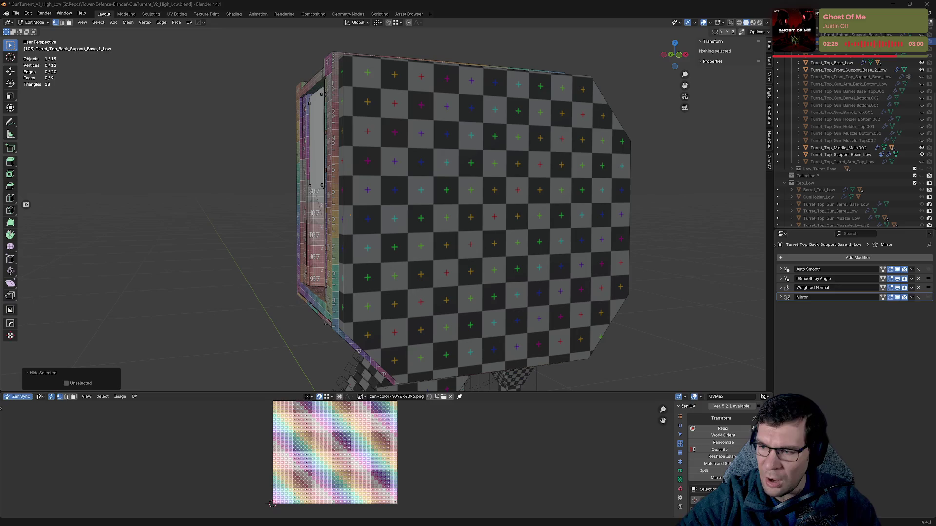
# - Orbit and zoom around the turret to inspect the finished support box from several angles
pyautogui.moveTo(350, 215); pyautogui.dragTo(644, 218, button='middle')
pyautogui.scroll(6, 477, 217)
pyautogui.moveTo(477, 218)
pyautogui.mouseDown(button='middle')
pyautogui.moveTo(506, 217)
pyautogui.moveTo(487, 226)
pyautogui.moveTo(504, 240)
pyautogui.moveTo(502, 174)
pyautogui.moveTo(528, 215)
pyautogui.moveTo(404, 229)
pyautogui.moveTo(428, 209)
pyautogui.moveTo(499, 221)
pyautogui.moveTo(503, 199)
pyautogui.moveTo(491, 196)
pyautogui.moveTo(538, 217)
pyautogui.moveTo(446, 254)
pyautogui.moveTo(516, 246)
pyautogui.moveTo(364, 214)
pyautogui.moveTo(445, 215)
pyautogui.moveTo(394, 236)
pyautogui.moveTo(221, 248)
pyautogui.mouseUp(button='middle')
pyautogui.scroll(-6, 487, 195)
pyautogui.scroll(5, 404, 228)
# - Back in Object Mode, select Turret_Top_Middle_Side_2_Low and hide the small finished box
pyautogui.press('Tab')
pyautogui.click(364, 214)
pyautogui.moveTo(305, 253); pyautogui.dragTo(432, 230, button='middle')
pyautogui.press('h')
pyautogui.scroll(-6, 662, 273)
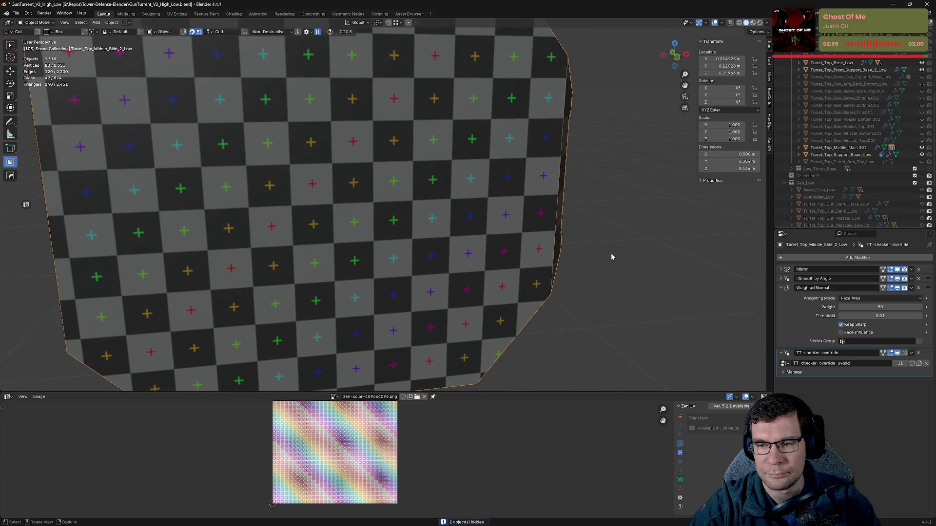
# - Sharpen the Side_2 panel, move its Mirror last, drop the checker override and hide it
pyautogui.click(781, 289)
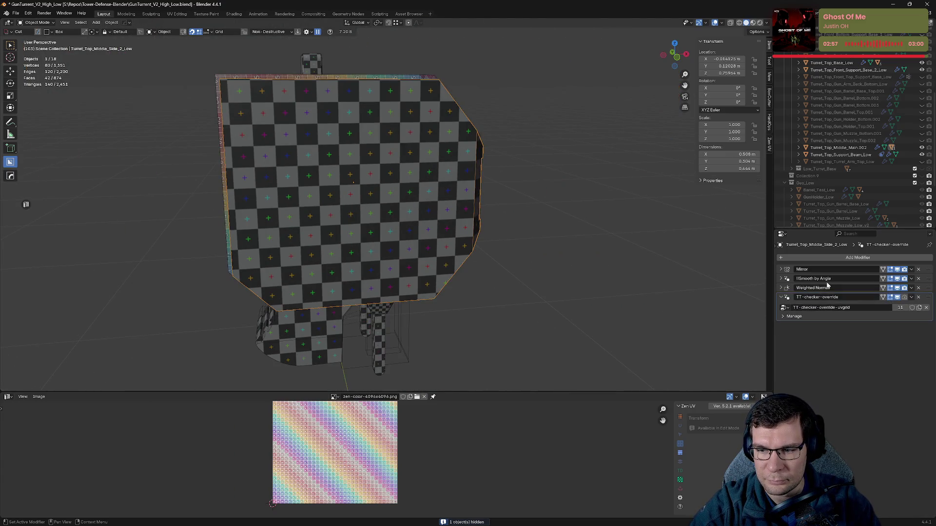
pyautogui.press('q')
pyautogui.click(482, 255)
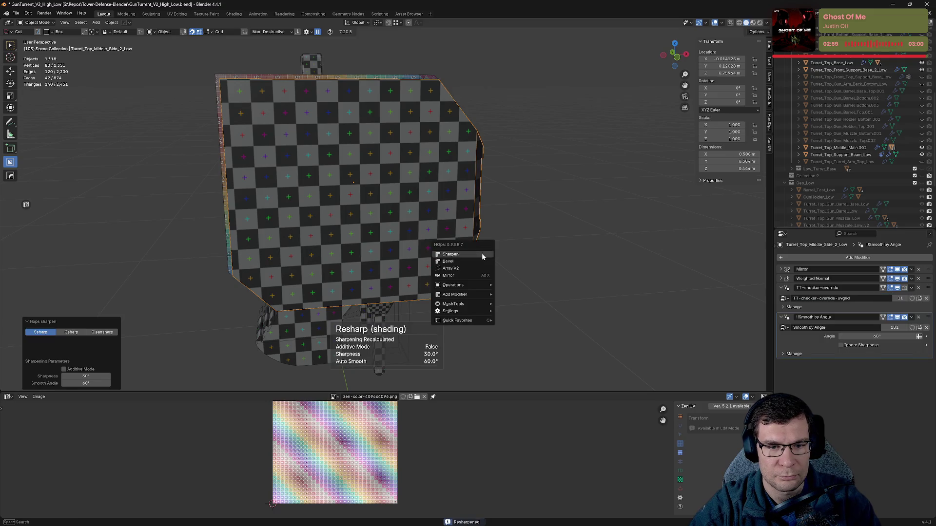
pyautogui.moveTo(782, 282); pyautogui.dragTo(786, 299)
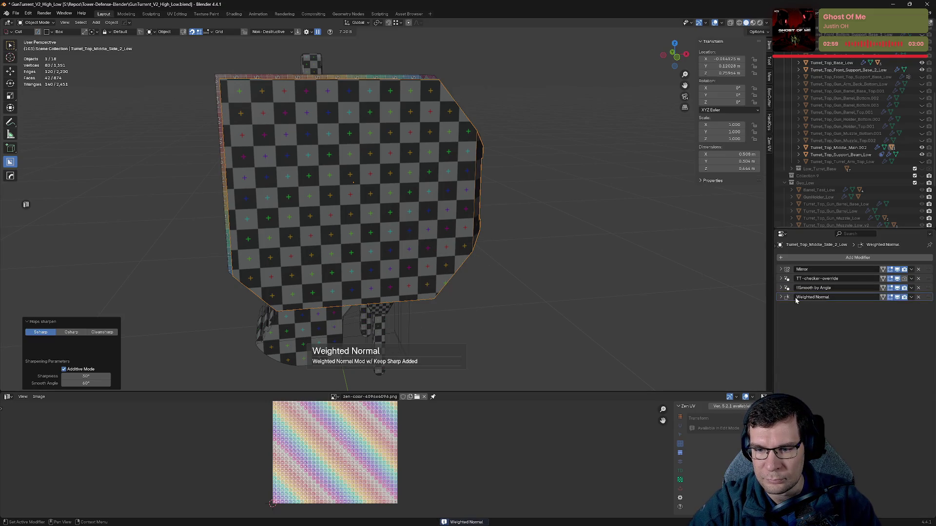
pyautogui.click(911, 269)
pyautogui.click(920, 328)
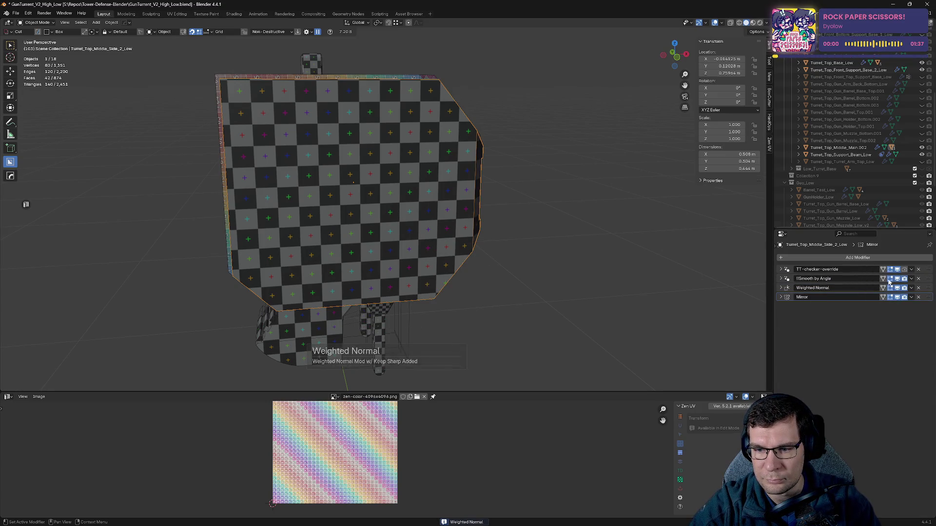
pyautogui.click(919, 269)
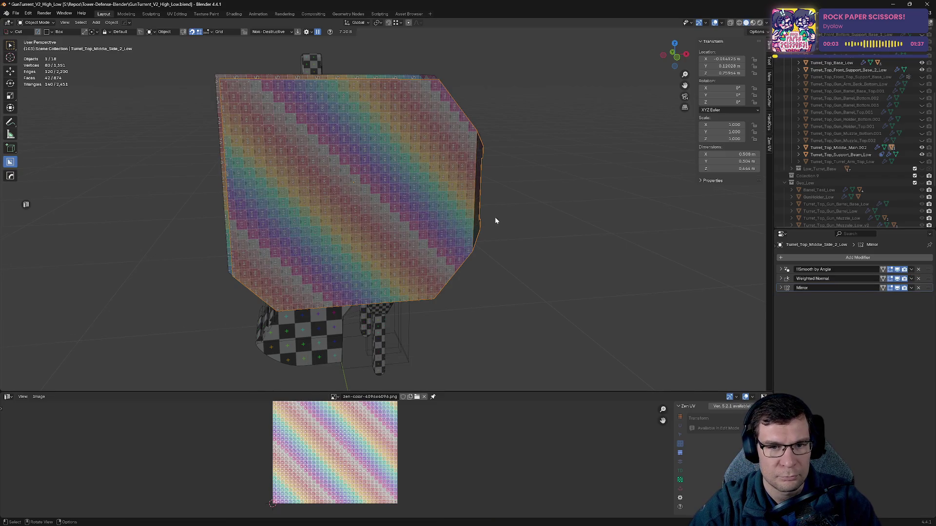
pyautogui.moveTo(495, 221); pyautogui.dragTo(440, 236, button='middle')
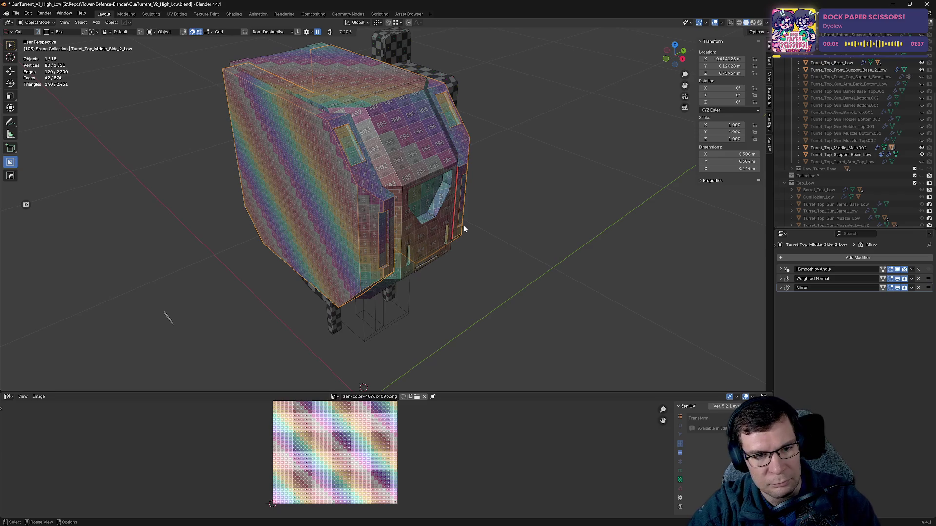
pyautogui.press('h')
# - Sharpen Turret_Top_Middle_Main.002, move Triangulate to the top of its stack, and hide it
pyautogui.click(391, 210)
pyautogui.moveTo(391, 210); pyautogui.dragTo(450, 213, button='middle')
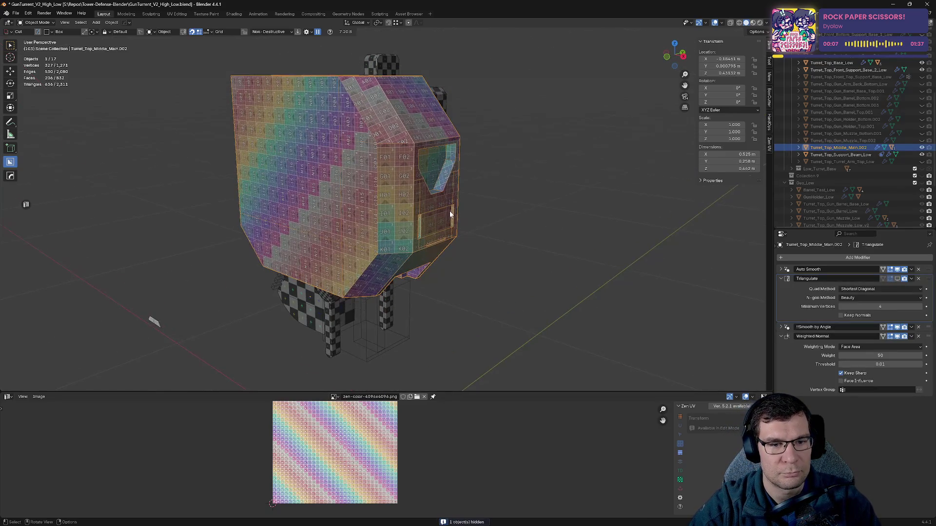
pyautogui.press('q')
pyautogui.click(678, 244)
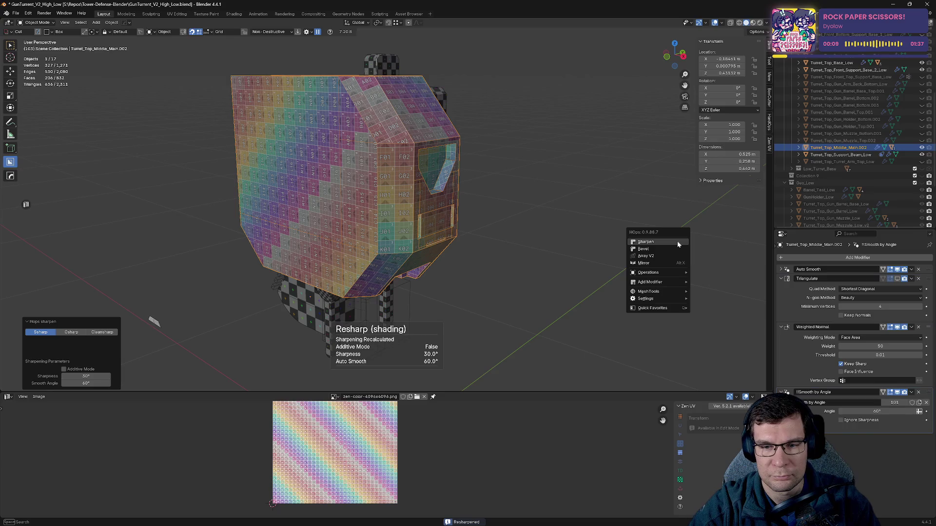
pyautogui.click(780, 279)
pyautogui.click(781, 287)
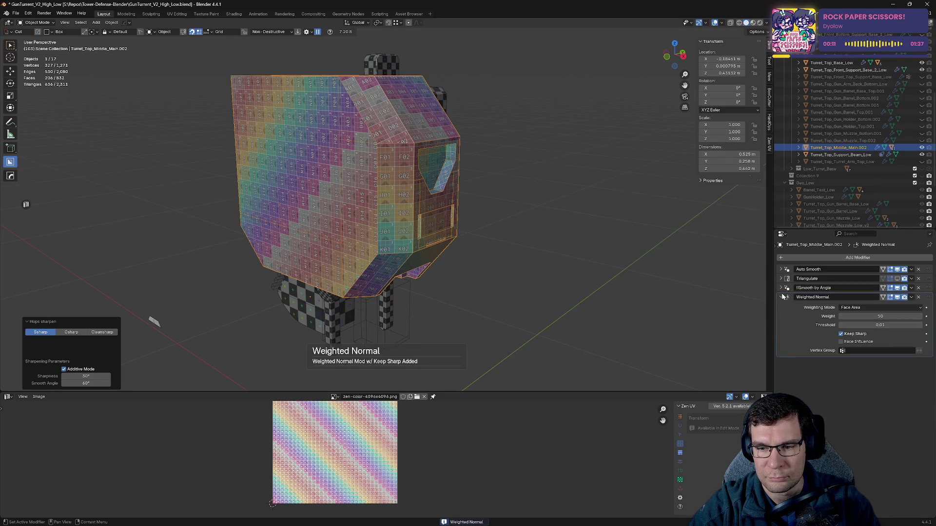
pyautogui.click(781, 297)
pyautogui.moveTo(927, 282); pyautogui.dragTo(928, 268)
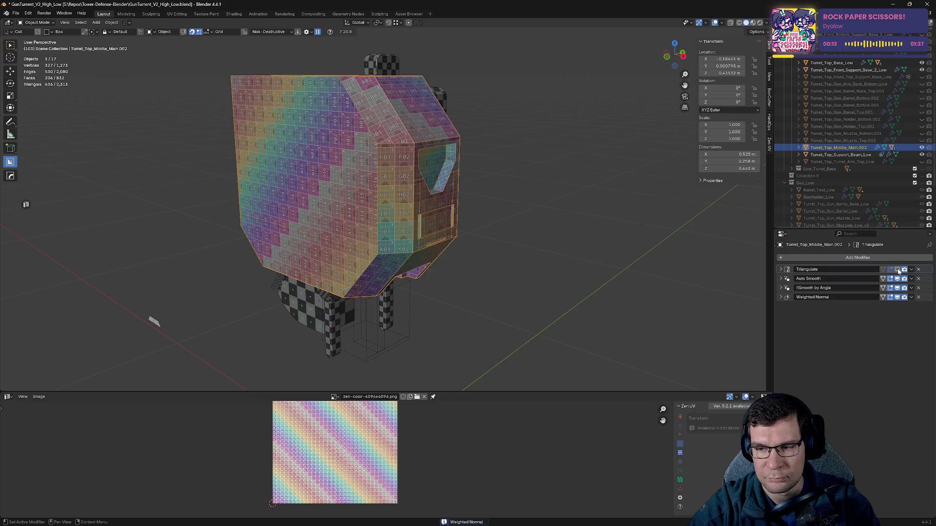
pyautogui.scroll(5, 481, 191)
pyautogui.scroll(-8, 560, 202)
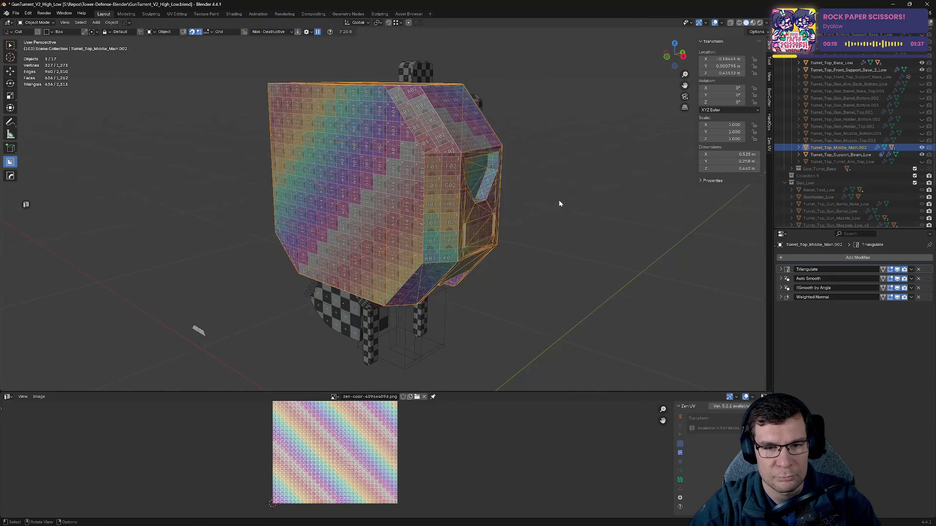
pyautogui.press('h')
pyautogui.moveTo(506, 198)
pyautogui.mouseDown(button='middle')
pyautogui.moveTo(524, 212)
pyautogui.moveTo(374, 215)
pyautogui.moveTo(445, 215)
pyautogui.mouseUp(button='middle')
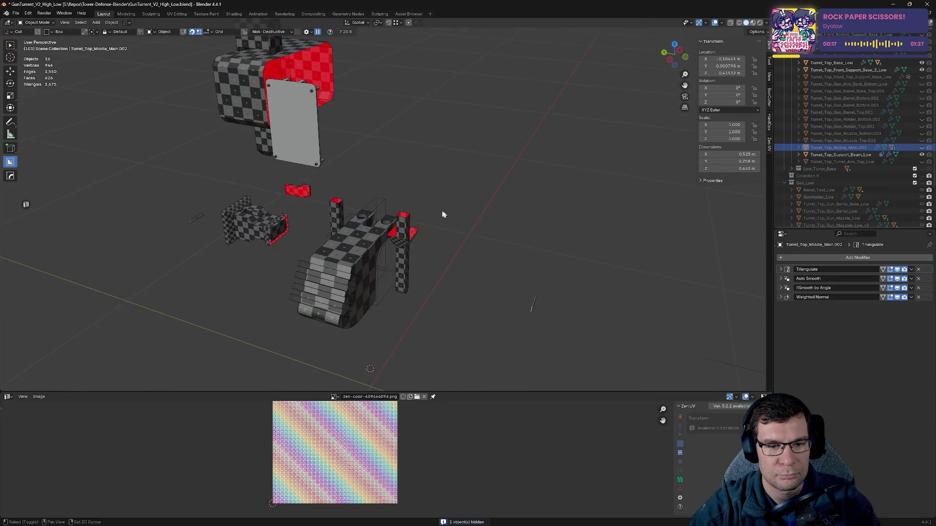
# - Select the flat arm panel and collapse its Hops_Mirror, Mirror and Auto Smooth modifier panels
pyautogui.scroll(6, 508, 271)
pyautogui.moveTo(466, 267)
pyautogui.mouseDown(button='middle')
pyautogui.moveTo(435, 142)
pyautogui.moveTo(420, 186)
pyautogui.moveTo(297, 203)
pyautogui.moveTo(331, 240)
pyautogui.moveTo(541, 236)
pyautogui.moveTo(457, 234)
pyautogui.moveTo(533, 234)
pyautogui.moveTo(464, 230)
pyautogui.moveTo(464, 221)
pyautogui.moveTo(639, 243)
pyautogui.mouseUp(button='middle')
pyautogui.scroll(-5, 297, 202)
pyautogui.click(320, 247)
pyautogui.scroll(5, 458, 233)
pyautogui.press('Tab')
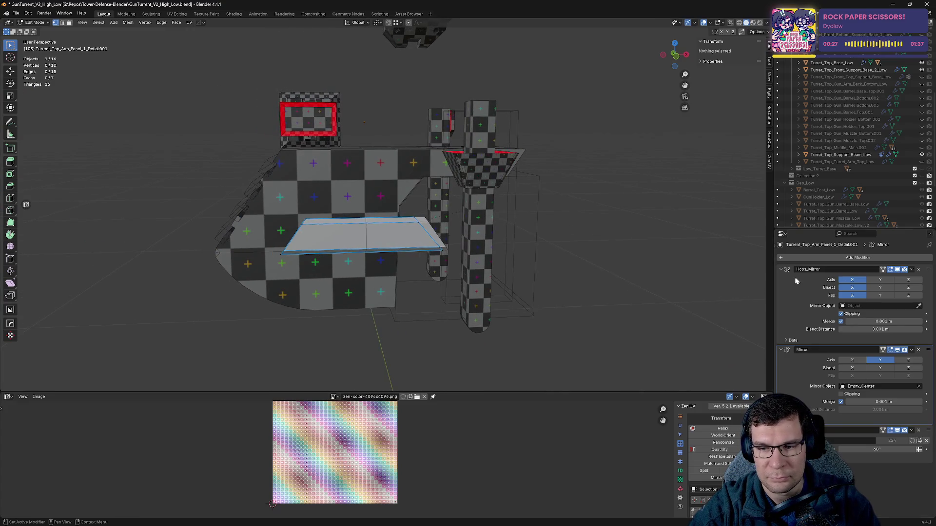
pyautogui.click(782, 269)
pyautogui.click(781, 278)
pyautogui.click(781, 288)
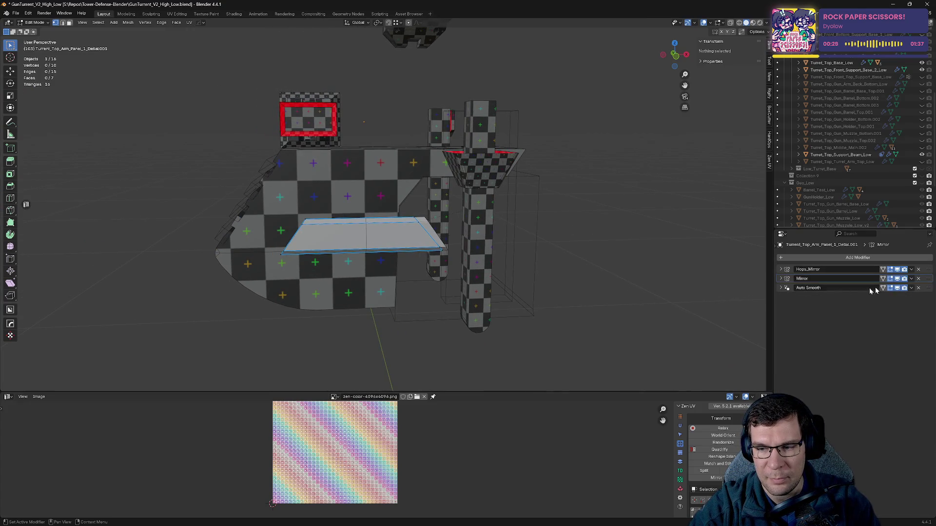
# - Sharpen the arm panel's normals with HardOps and move Mirror below Weighted Normal in the stack
pyautogui.press('Tab')
pyautogui.press('q')
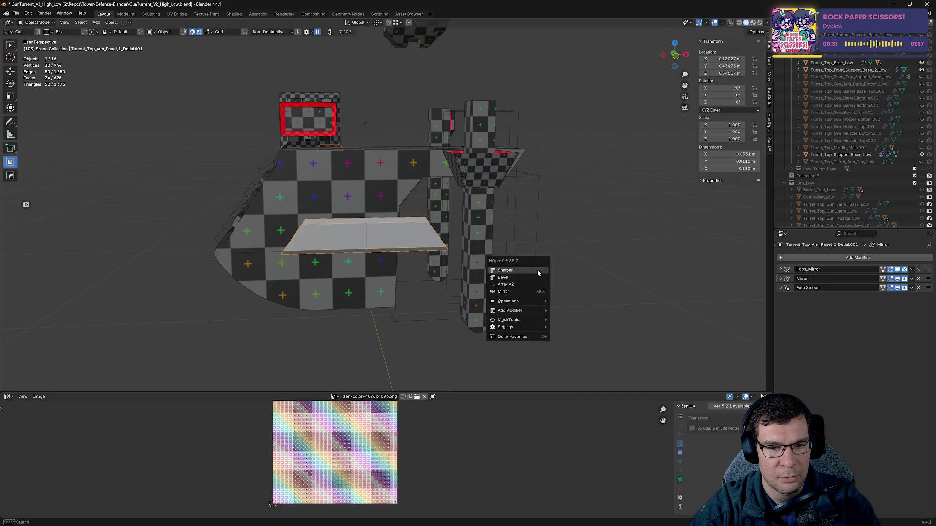
pyautogui.click(538, 271)
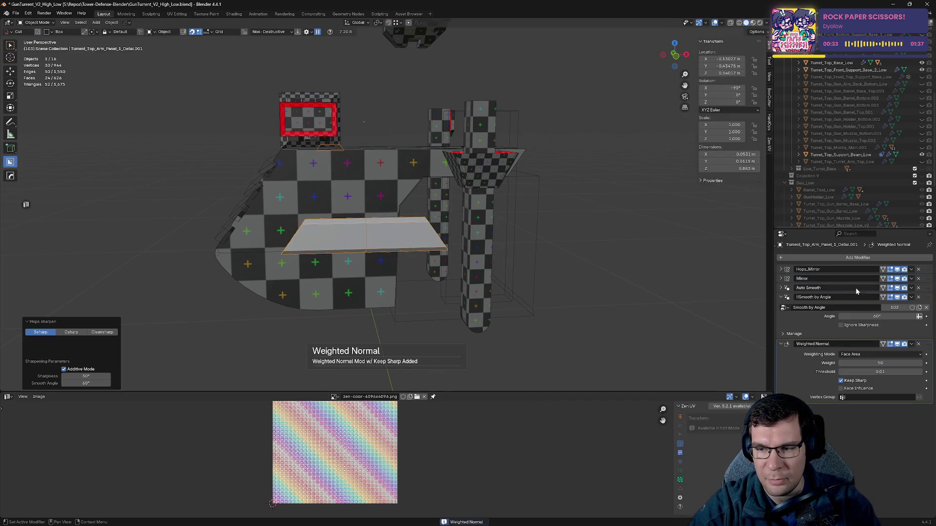
pyautogui.click(781, 298)
pyautogui.click(781, 306)
pyautogui.moveTo(924, 280)
pyautogui.mouseDown()
pyautogui.moveTo(925, 334)
pyautogui.moveTo(656, 279)
pyautogui.mouseUp()
# - Enter Edit Mode on the arm panel and try the UV quick tools
pyautogui.press('Tab')
pyautogui.press('Tab')
pyautogui.press('Tab')
pyautogui.hotkey('alt', 'z')
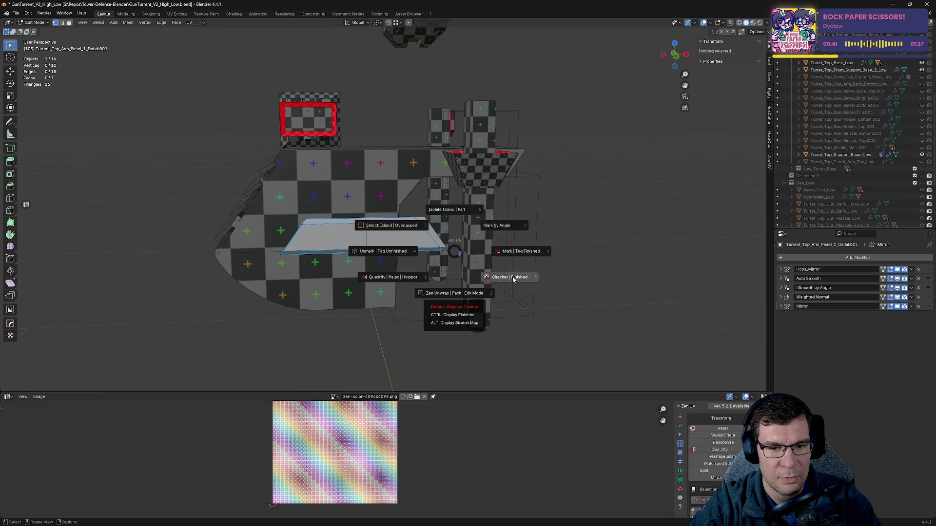
pyautogui.click(512, 275)
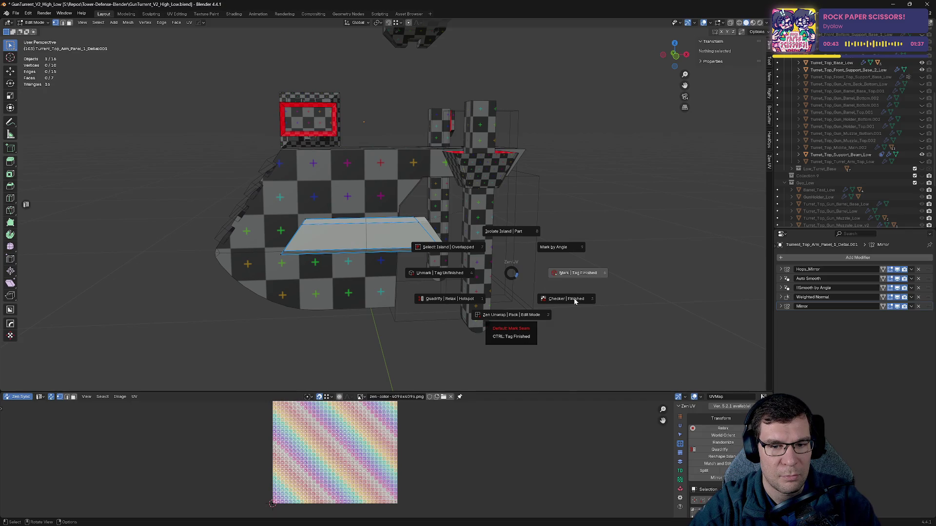
pyautogui.press('Escape')
pyautogui.press('Tab')
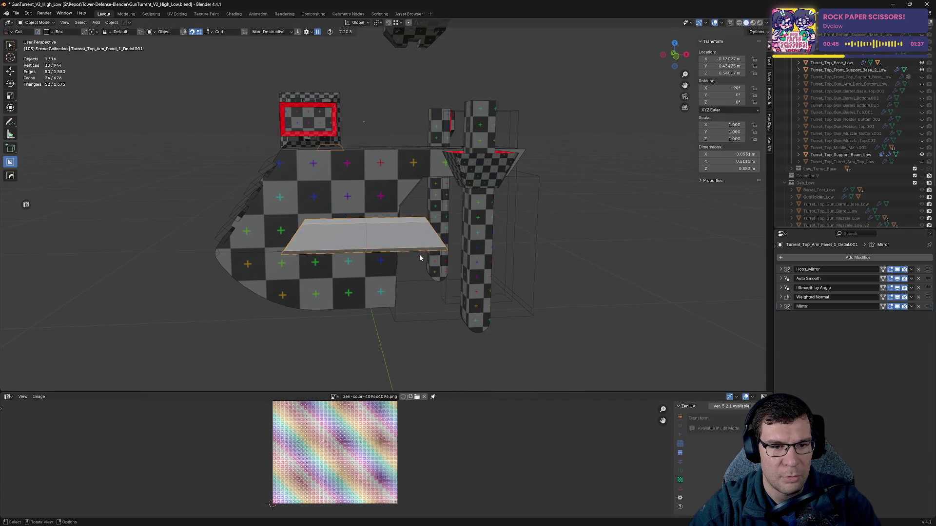
pyautogui.press('Tab')
# - Mark seams along the panel's sharp edges by angle, then clear the selection
pyautogui.press('a')
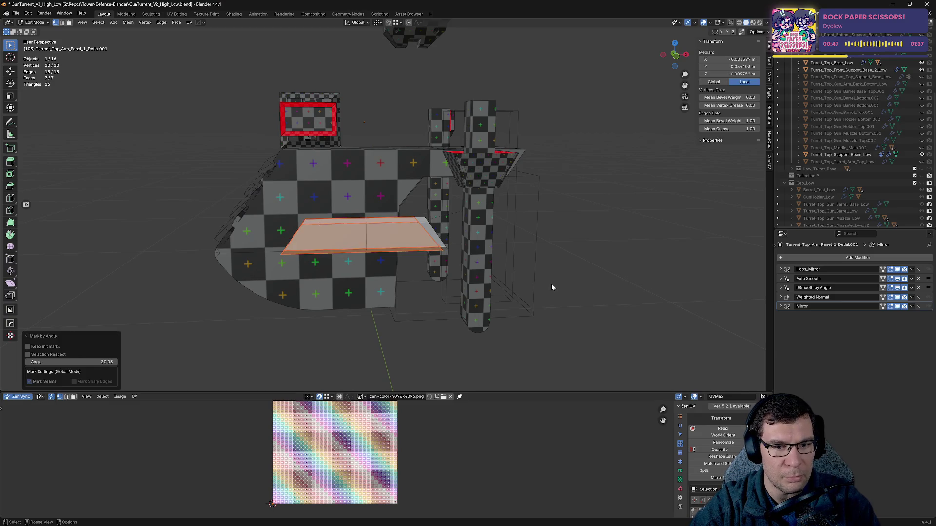
pyautogui.rightClick(550, 282)
pyautogui.hotkey('alt', 'a')
pyautogui.press('a')
pyautogui.moveTo(636, 246)
pyautogui.mouseDown(button='middle')
pyautogui.moveTo(593, 248)
pyautogui.moveTo(613, 249)
pyautogui.mouseUp(button='middle')
pyautogui.moveTo(625, 244)
pyautogui.mouseDown(button='middle')
pyautogui.moveTo(600, 221)
pyautogui.moveTo(573, 245)
pyautogui.mouseUp(button='middle')
pyautogui.hotkey('alt', 'q')
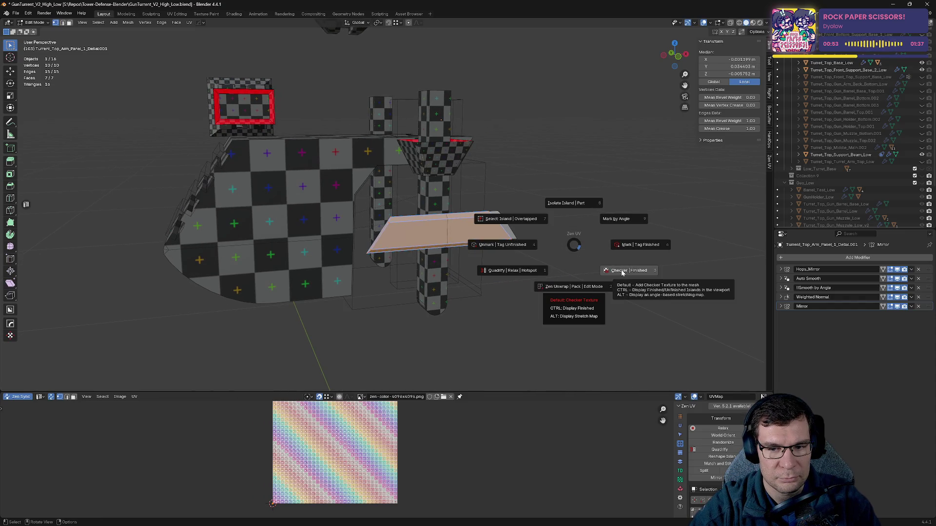
pyautogui.press('Escape')
pyautogui.hotkey('alt', 'a')
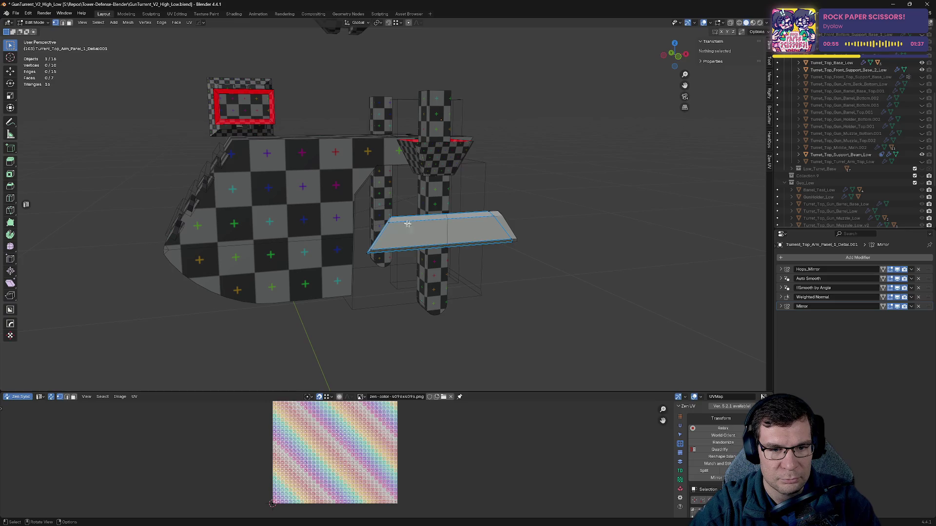
# - Mark seams on several selected panel edges to unwrap it, then frame and isolate the panel
pyautogui.moveTo(446, 222); pyautogui.dragTo(570, 243, button='middle')
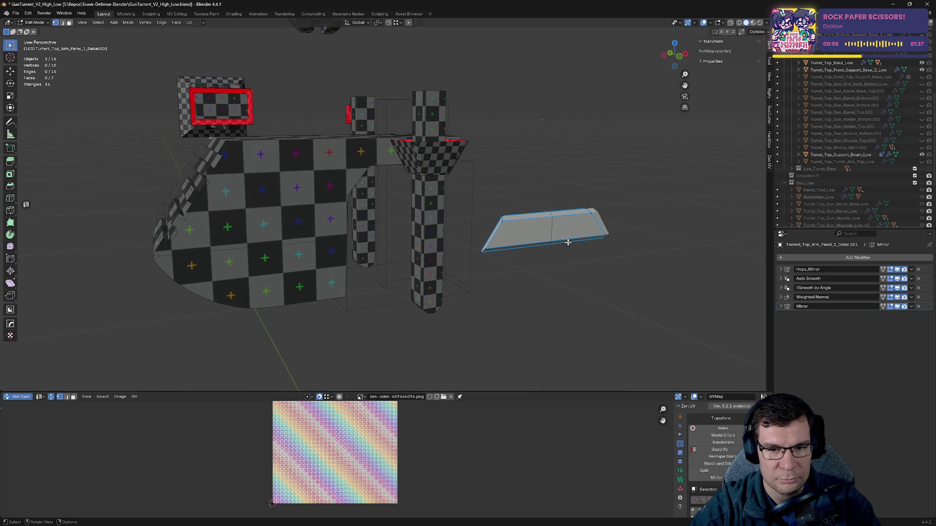
pyautogui.click(496, 224)
pyautogui.press('2')
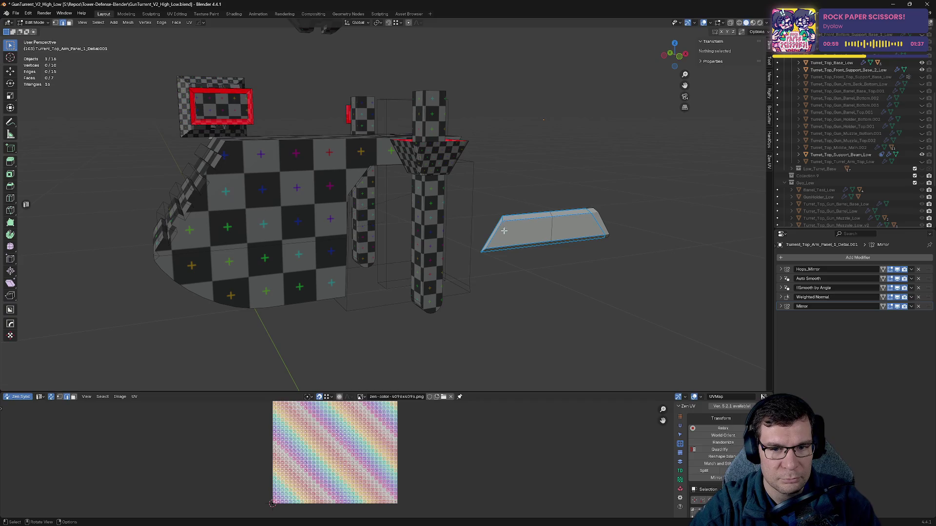
pyautogui.click(503, 220)
pyautogui.moveTo(505, 225); pyautogui.dragTo(636, 216, button='middle')
pyautogui.keyDown('shift'); pyautogui.click(625, 201); pyautogui.keyUp('shift')
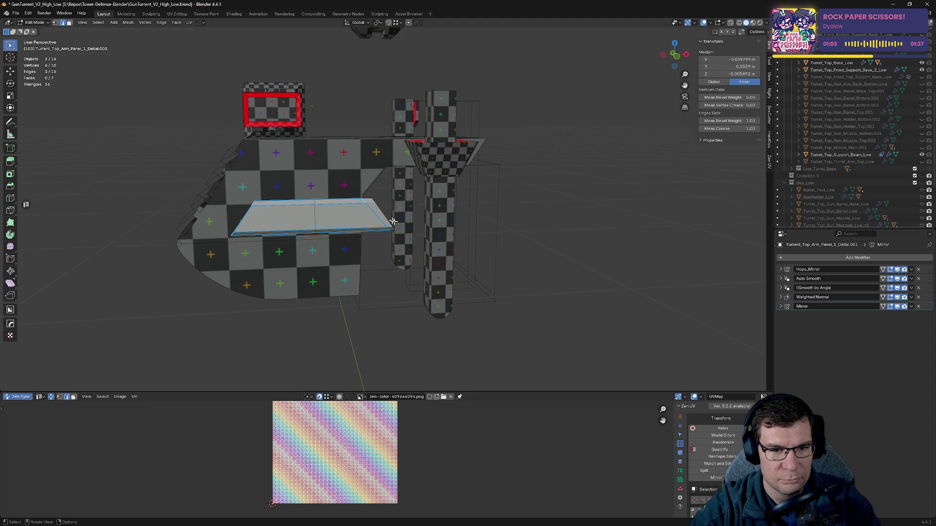
pyautogui.keyDown('shift'); pyautogui.click(468, 233); pyautogui.keyUp('shift')
pyautogui.hotkey('alt', 'z')
pyautogui.click(468, 234)
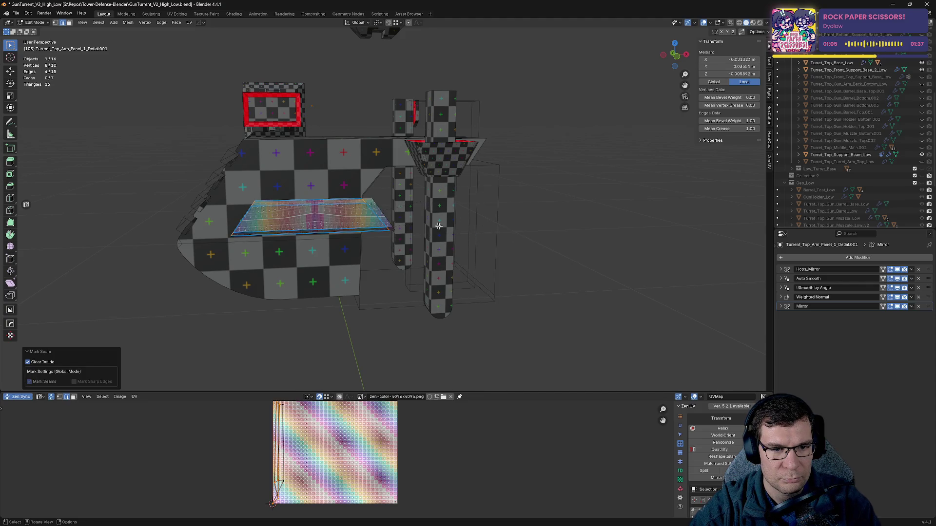
pyautogui.press('KP_Decimal')
pyautogui.press('KP_Divide')
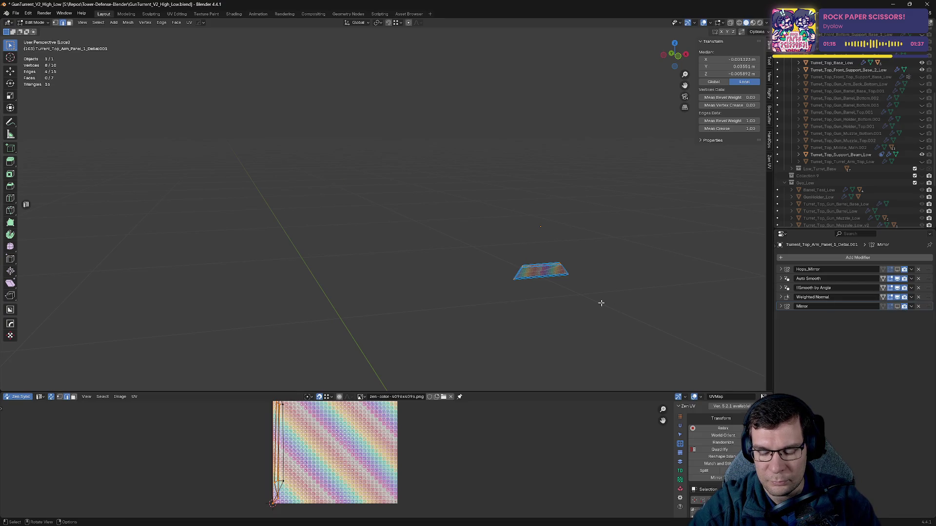
# - Delete the unneeded face from the isolated arm panel
pyautogui.press('KP_Decimal')
pyautogui.moveTo(506, 263)
pyautogui.mouseDown(button='middle')
pyautogui.moveTo(456, 201)
pyautogui.moveTo(403, 211)
pyautogui.moveTo(451, 205)
pyautogui.moveTo(486, 246)
pyautogui.mouseUp(button='middle')
pyautogui.press('3')
pyautogui.click(414, 213)
pyautogui.press('x')
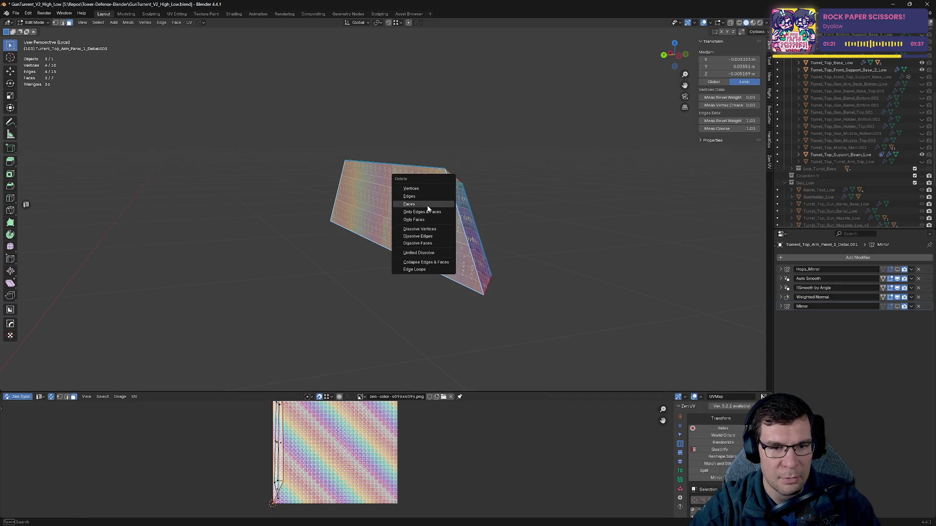
pyautogui.click(427, 206)
# - Mark a seam along one of the panel's edges so the unwrap updates
pyautogui.moveTo(427, 206); pyautogui.dragTo(272, 192, button='middle')
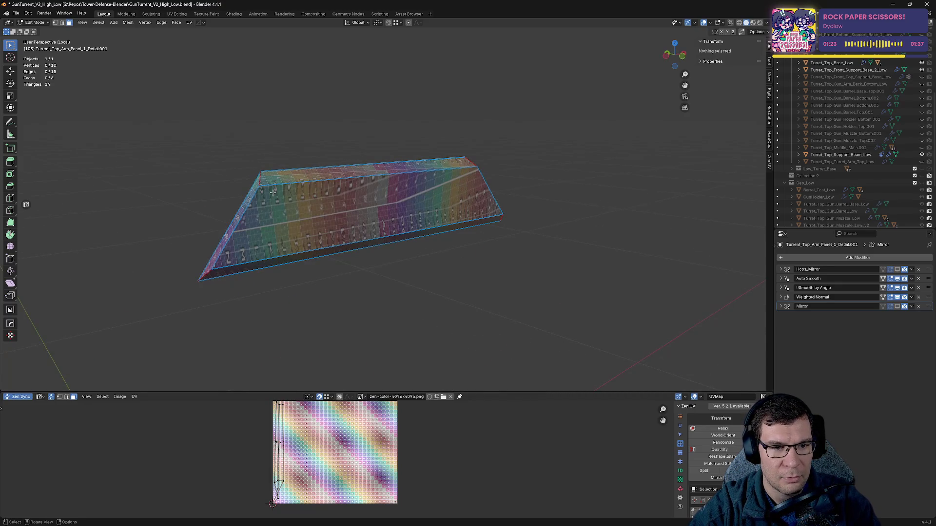
pyautogui.click(290, 199)
pyautogui.press('2')
pyautogui.click(283, 184)
pyautogui.hotkey('alt', 'e')
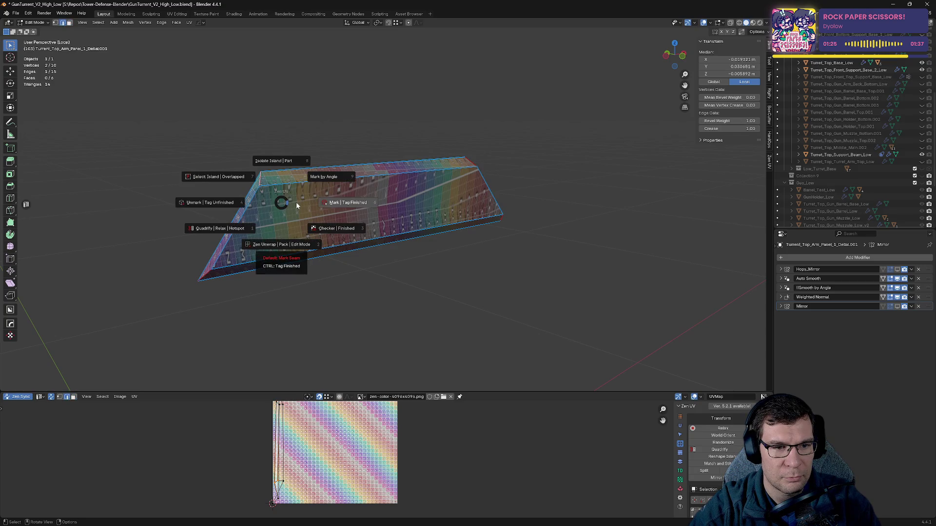
pyautogui.click(332, 201)
pyautogui.moveTo(344, 204)
pyautogui.mouseDown(button='middle')
pyautogui.moveTo(434, 183)
pyautogui.moveTo(410, 167)
pyautogui.moveTo(334, 194)
pyautogui.mouseUp(button='middle')
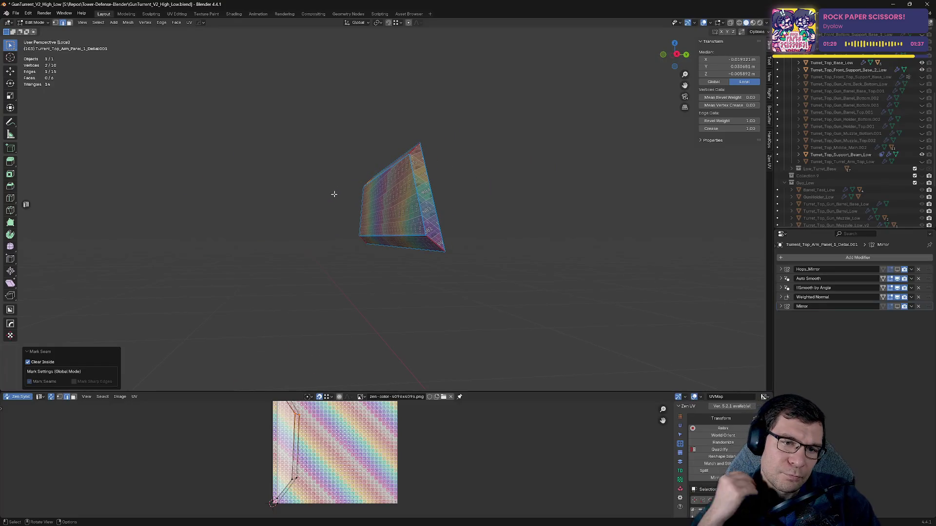
pyautogui.moveTo(334, 194)
pyautogui.mouseDown(button='middle')
pyautogui.moveTo(349, 204)
pyautogui.moveTo(407, 204)
pyautogui.mouseUp(button='middle')
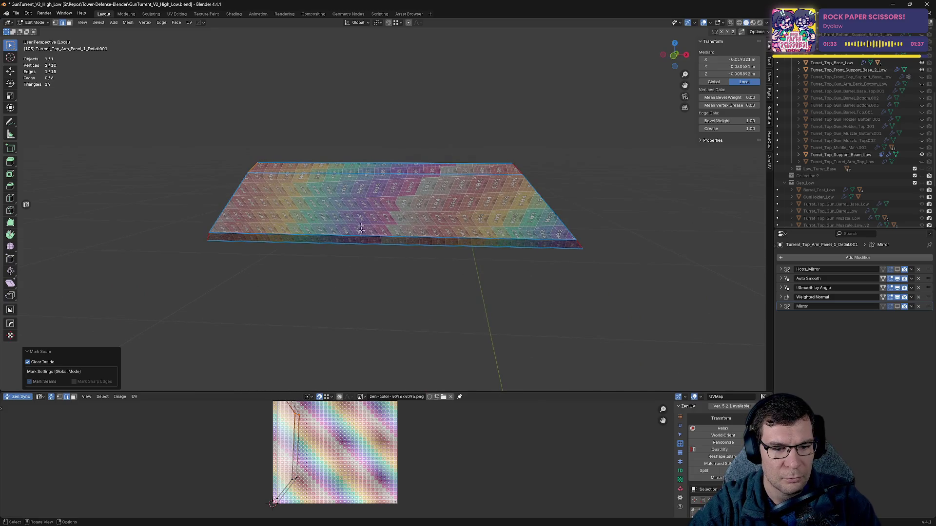
pyautogui.moveTo(378, 311)
pyautogui.mouseDown(button='middle')
pyautogui.moveTo(397, 271)
pyautogui.moveTo(387, 273)
pyautogui.moveTo(434, 261)
pyautogui.moveTo(308, 258)
pyautogui.moveTo(241, 229)
pyautogui.moveTo(403, 232)
pyautogui.mouseUp(button='middle')
pyautogui.click(482, 179)
# - Mark seams along the panel's connected edge loop
pyautogui.keyDown('alt'); pyautogui.click(483, 178); pyautogui.keyUp('alt')
pyautogui.keyDown('alt'); pyautogui.click(412, 151); pyautogui.keyUp('alt')
pyautogui.hotkey('alt', 'e')
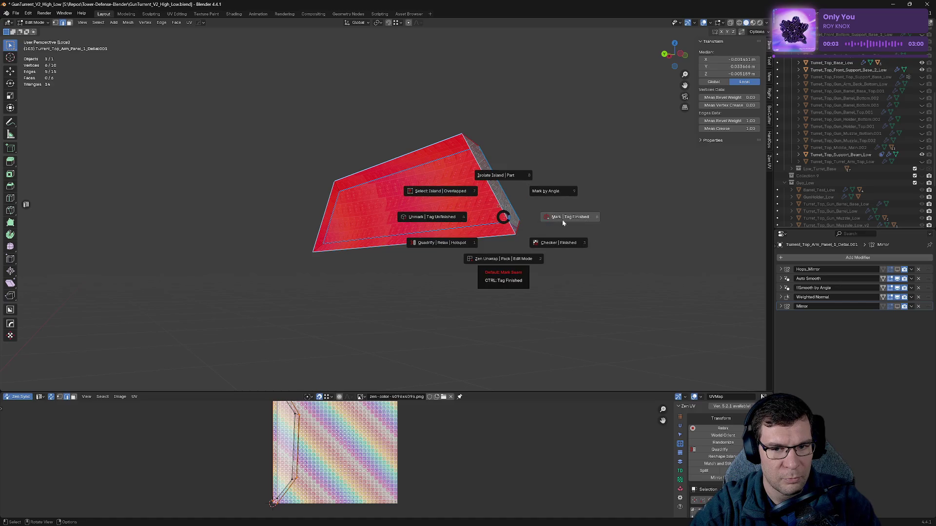
pyautogui.click(560, 221)
pyautogui.moveTo(560, 221)
pyautogui.mouseDown(button='middle')
pyautogui.moveTo(425, 230)
pyautogui.moveTo(489, 220)
pyautogui.moveTo(483, 232)
pyautogui.mouseUp(button='middle')
pyautogui.scroll(3, 415, 234)
# - Mark a seam on a side edge of the wedge and re-unwrap the panel
pyautogui.click(303, 214)
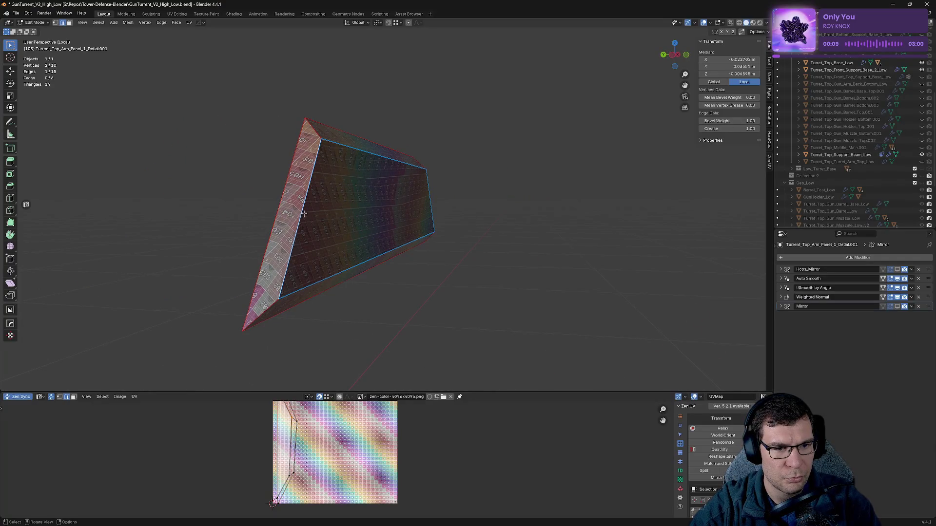
pyautogui.keyDown('shift'); pyautogui.click(263, 313); pyautogui.keyUp('shift')
pyautogui.moveTo(373, 258); pyautogui.dragTo(271, 264, button='middle')
pyautogui.moveTo(527, 275)
pyautogui.mouseDown(button='middle')
pyautogui.moveTo(482, 253)
pyautogui.moveTo(460, 254)
pyautogui.mouseUp(button='middle')
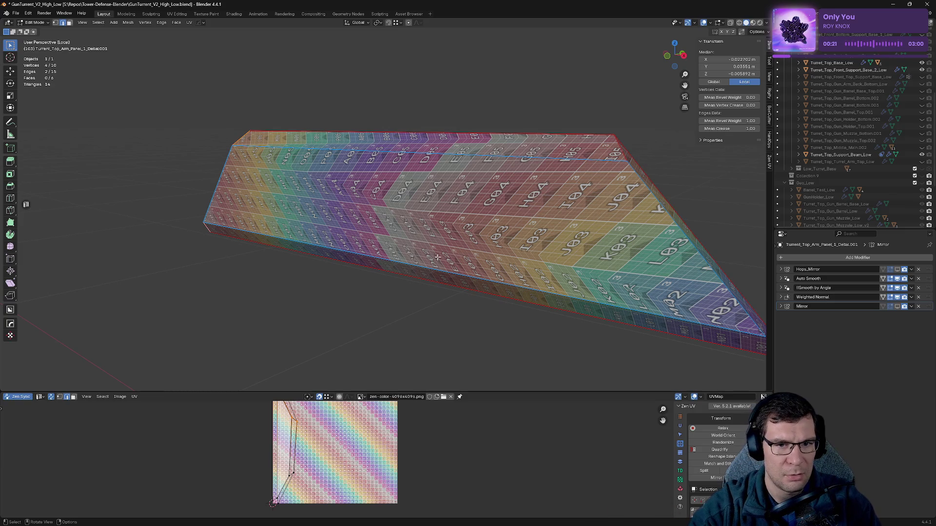
pyautogui.moveTo(382, 251)
pyautogui.mouseDown(button='middle')
pyautogui.moveTo(393, 234)
pyautogui.moveTo(462, 229)
pyautogui.mouseUp(button='middle')
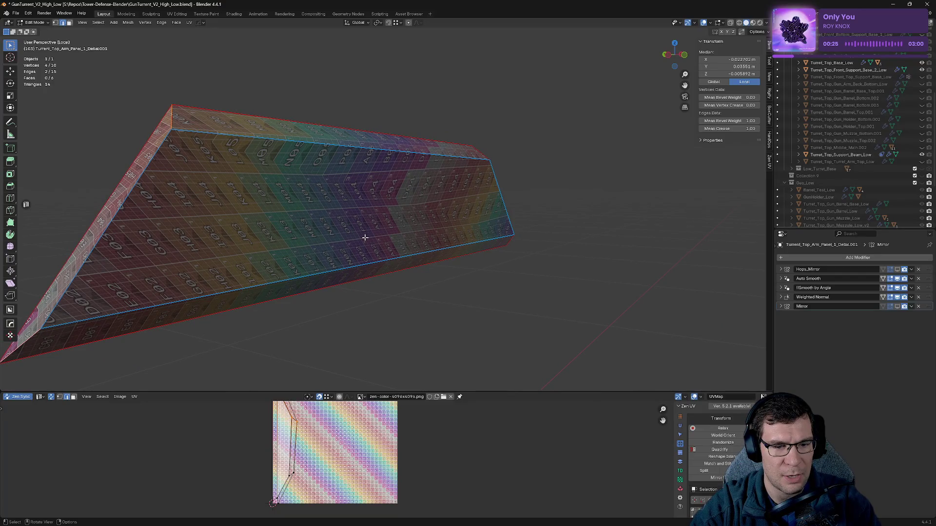
pyautogui.moveTo(380, 353); pyautogui.dragTo(347, 351, button='middle')
pyautogui.click(415, 184)
pyautogui.hotkey('alt', 'a')
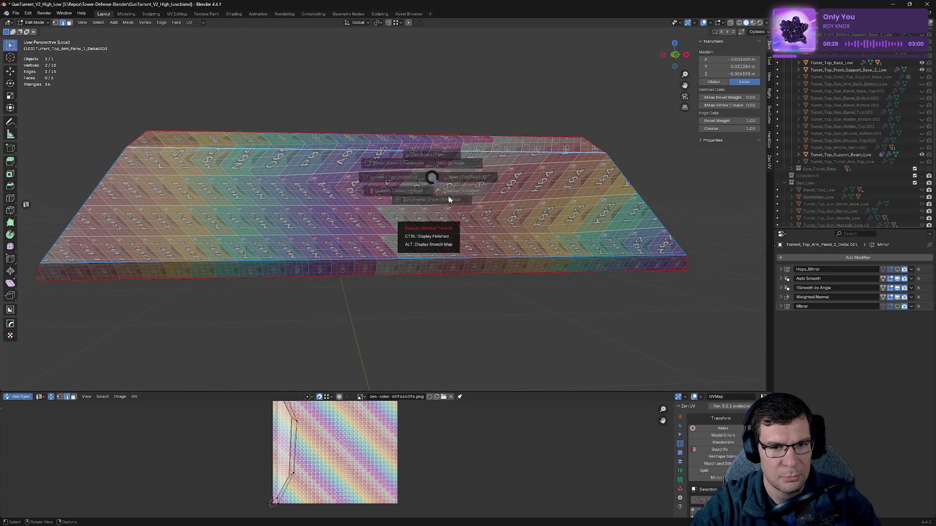
pyautogui.click(500, 184)
# - Add seams on three more side edges of the wedge
pyautogui.moveTo(497, 190); pyautogui.dragTo(488, 204, button='middle')
pyautogui.keyDown('shift'); pyautogui.click(605, 143); pyautogui.keyUp('shift')
pyautogui.keyDown('shift'); pyautogui.moveTo(347, 222); pyautogui.dragTo(497, 232, button='middle'); pyautogui.keyUp('shift')
pyautogui.moveTo(296, 166)
pyautogui.mouseDown(button='middle')
pyautogui.moveTo(323, 184)
pyautogui.moveTo(207, 254)
pyautogui.moveTo(313, 229)
pyautogui.mouseUp(button='middle')
pyautogui.click(255, 266)
pyautogui.keyDown('shift'); pyautogui.click(307, 211); pyautogui.keyUp('shift')
pyautogui.keyDown('shift'); pyautogui.click(604, 215); pyautogui.keyUp('shift')
pyautogui.hotkey('alt', 'e')
pyautogui.click(642, 230)
# - Select two edges at the panel's end to become seams
pyautogui.moveTo(642, 229)
pyautogui.mouseDown(button='middle')
pyautogui.moveTo(655, 226)
pyautogui.moveTo(637, 226)
pyautogui.mouseUp(button='middle')
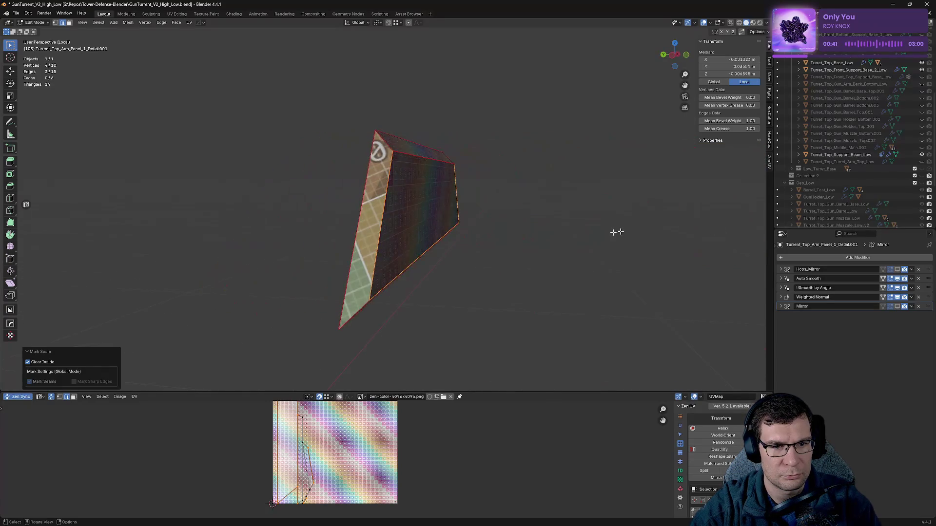
pyautogui.hotkey('alt', 'a')
pyautogui.moveTo(516, 236)
pyautogui.mouseDown(button='middle')
pyautogui.moveTo(476, 233)
pyautogui.moveTo(629, 202)
pyautogui.moveTo(461, 213)
pyautogui.moveTo(486, 223)
pyautogui.moveTo(575, 218)
pyautogui.mouseUp(button='middle')
pyautogui.keyDown('alt'); pyautogui.click(337, 175); pyautogui.keyUp('alt')
pyautogui.moveTo(330, 246); pyautogui.dragTo(370, 302, button='middle')
pyautogui.hotkey('alt', 'e')
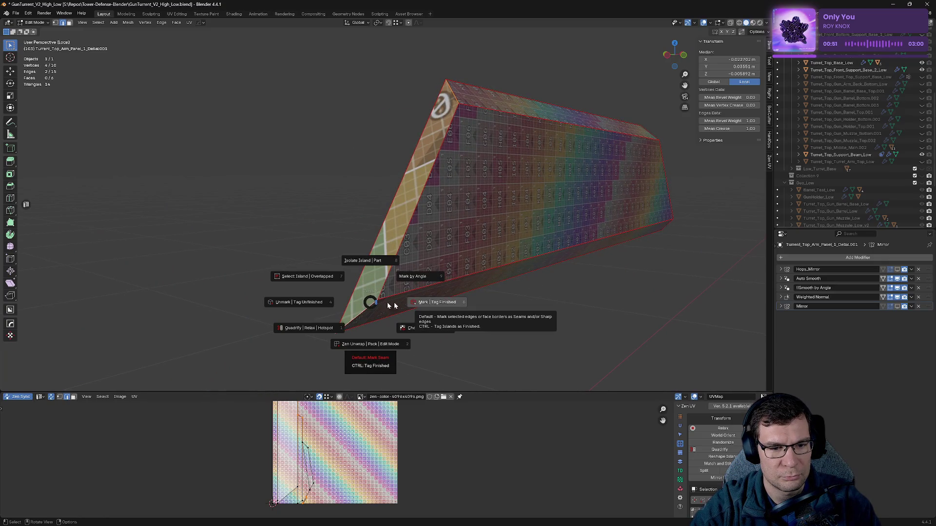
# - Mark seams on the end edges and two more remaining edges of the panel
pyautogui.click(404, 305)
pyautogui.moveTo(333, 302)
pyautogui.mouseDown(button='middle')
pyautogui.moveTo(539, 213)
pyautogui.moveTo(629, 209)
pyautogui.moveTo(493, 214)
pyautogui.moveTo(502, 231)
pyautogui.moveTo(438, 238)
pyautogui.mouseUp(button='middle')
pyautogui.moveTo(546, 315)
pyautogui.mouseDown(button='middle')
pyautogui.moveTo(501, 313)
pyautogui.moveTo(512, 239)
pyautogui.mouseUp(button='middle')
pyautogui.click(536, 209)
pyautogui.moveTo(604, 310)
pyautogui.mouseDown(button='middle')
pyautogui.moveTo(602, 291)
pyautogui.moveTo(632, 231)
pyautogui.mouseUp(button='middle')
pyautogui.keyDown('shift'); pyautogui.click(672, 184); pyautogui.keyUp('shift')
pyautogui.hotkey('alt', 'q')
pyautogui.click(633, 191)
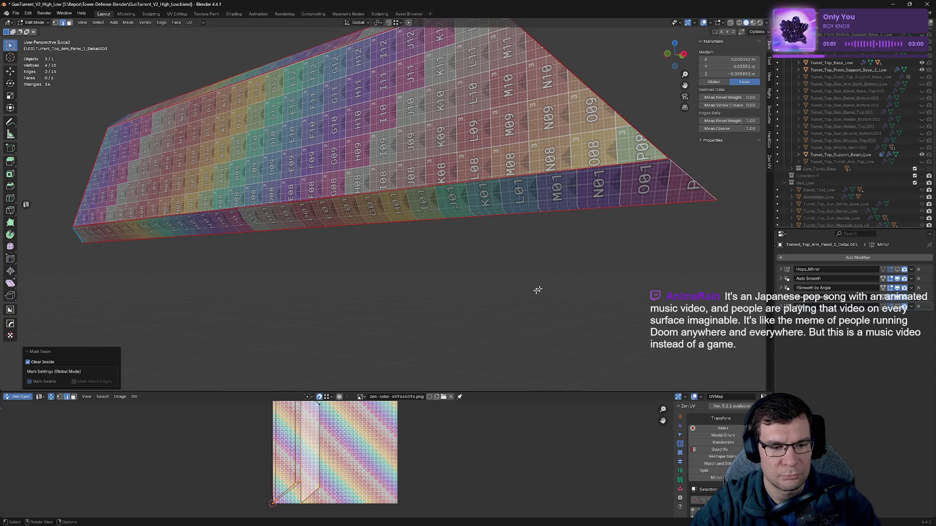
# - Re-unwrap the whole panel with its seams, then toggle out of and back into Edit Mode
pyautogui.moveTo(355, 305)
pyautogui.mouseDown(button='middle')
pyautogui.moveTo(409, 309)
pyautogui.moveTo(445, 297)
pyautogui.moveTo(414, 239)
pyautogui.mouseUp(button='middle')
pyautogui.press('a')
pyautogui.press('b')
pyautogui.hotkey('alt', 'q')
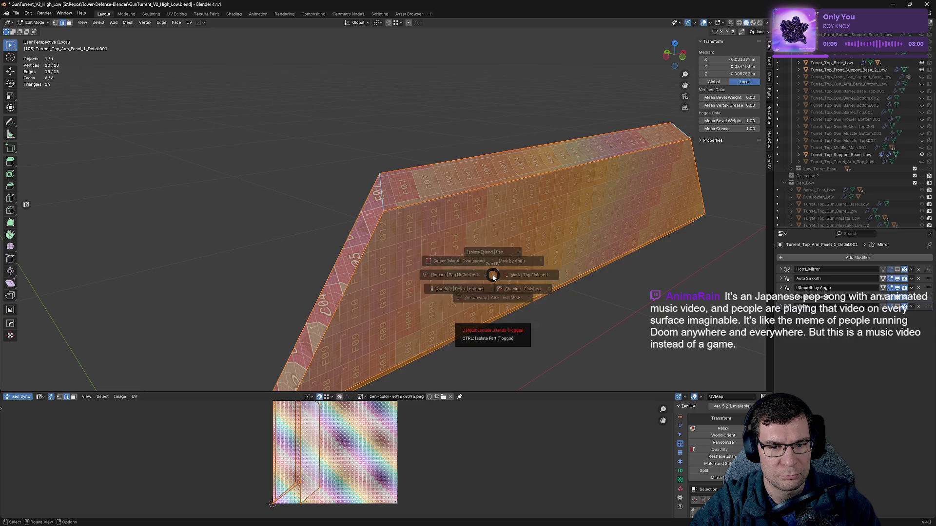
pyautogui.click(565, 274)
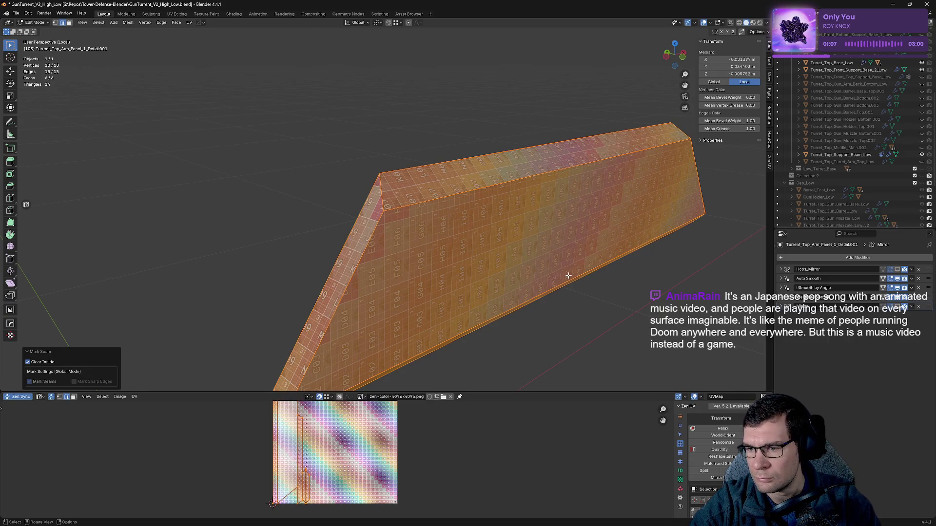
pyautogui.press('Tab')
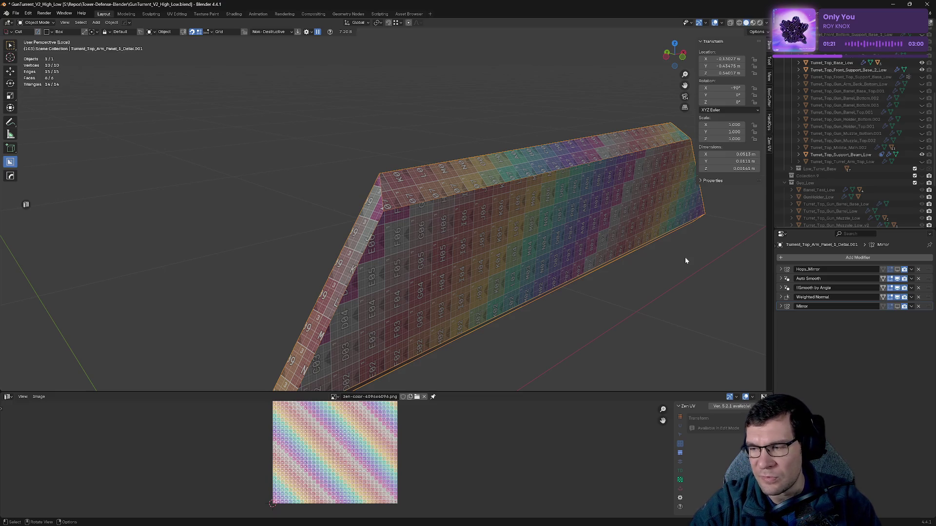
pyautogui.moveTo(749, 245); pyautogui.dragTo(582, 246, button='middle')
pyautogui.press('Tab')
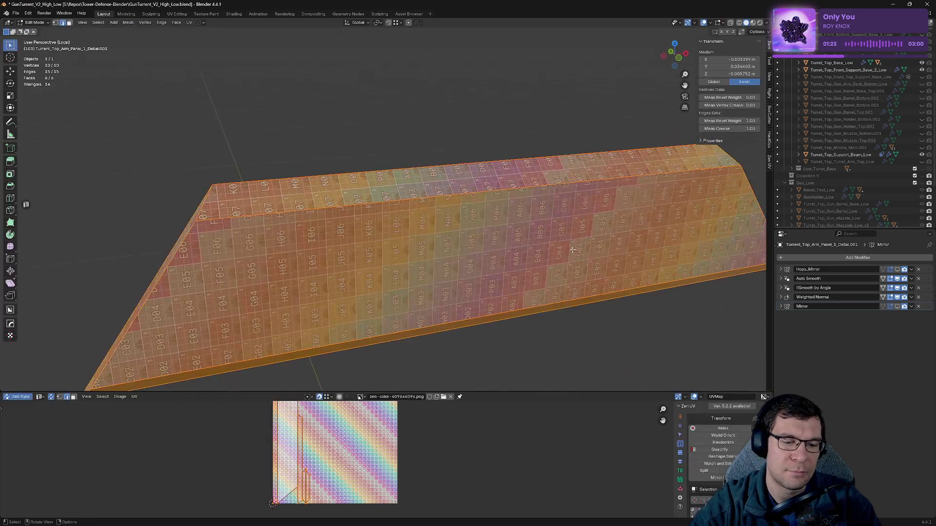
# - Exit Local view and enable the mirror modifier's viewport display on the arm panel detail
pyautogui.press('KP_Divide')
pyautogui.scroll(-4, 560, 230)
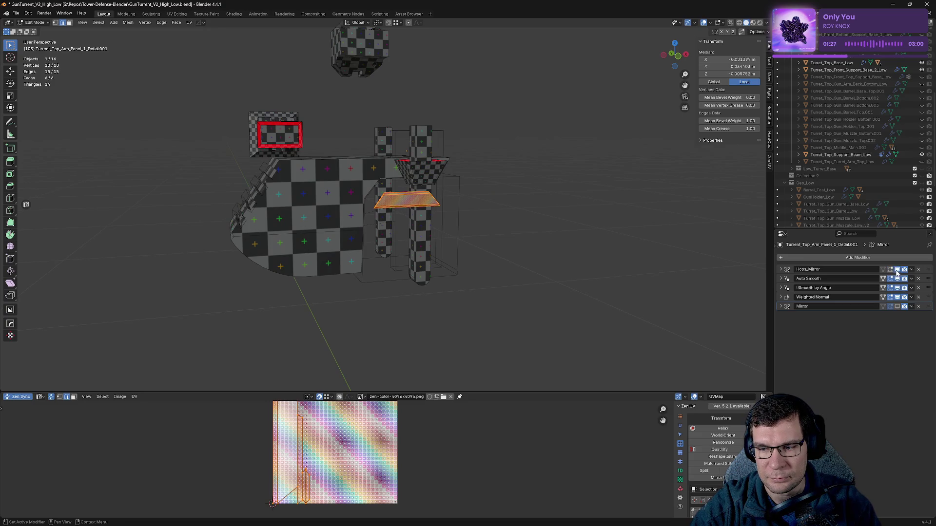
pyautogui.click(898, 306)
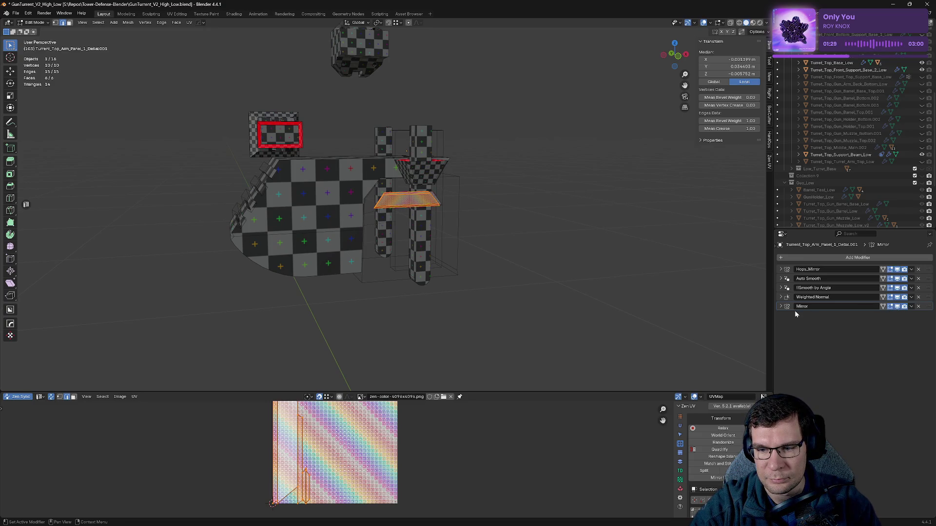
pyautogui.moveTo(512, 254); pyautogui.dragTo(531, 257, button='middle')
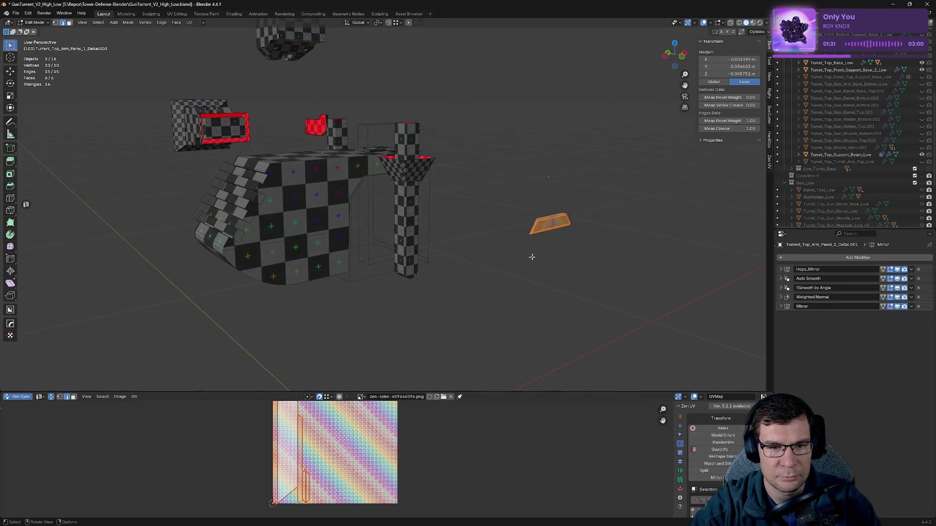
pyautogui.click(589, 261)
pyautogui.moveTo(610, 251); pyautogui.dragTo(594, 251, button='middle')
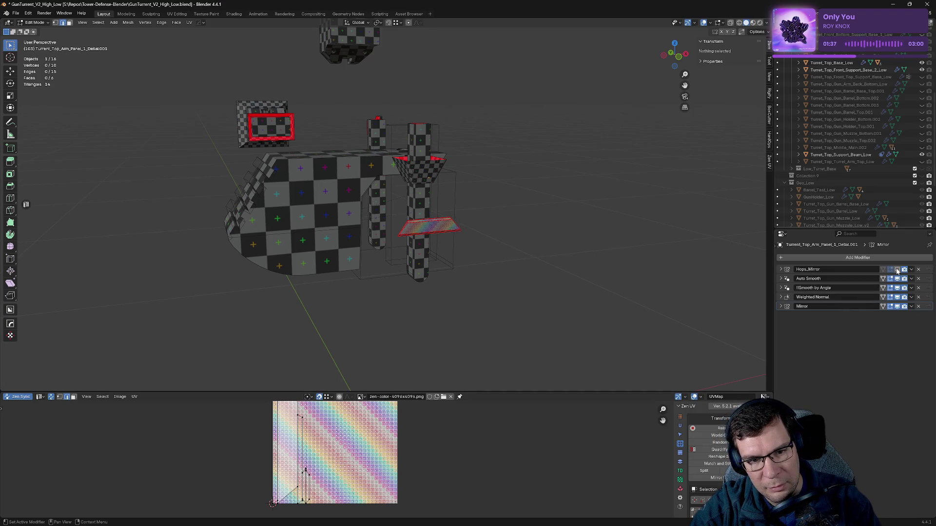
pyautogui.click(900, 272)
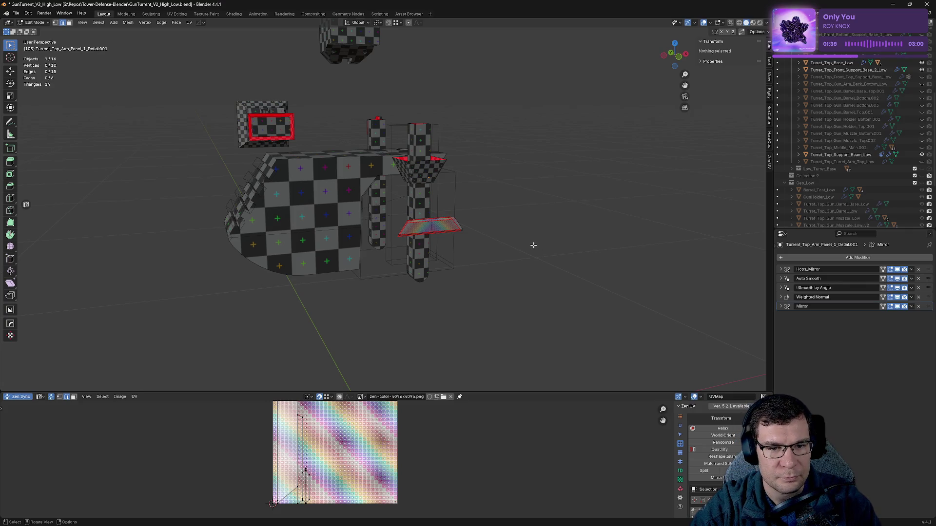
# - Return to Object Mode and hide the finished arm panel detail
pyautogui.press('Tab')
pyautogui.press('h')
pyautogui.moveTo(452, 211); pyautogui.dragTo(477, 219, button='middle')
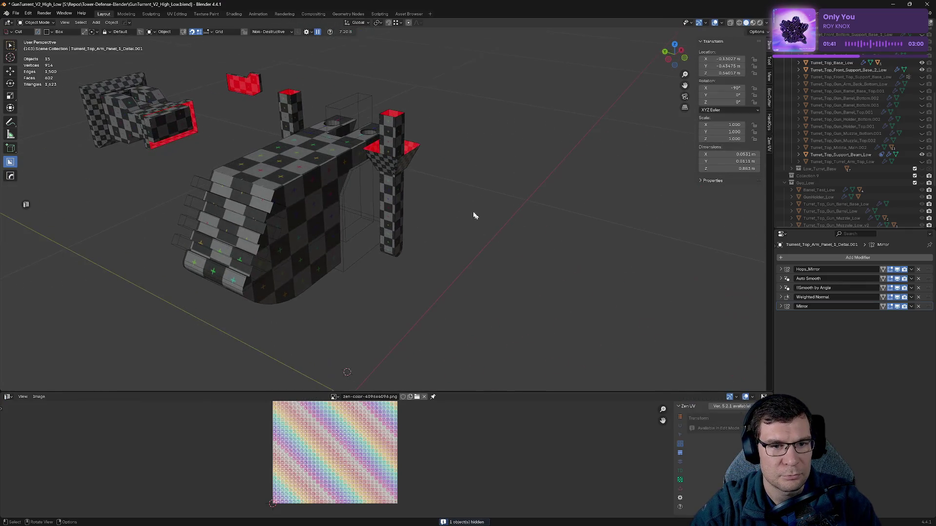
# - Isolate the front support piece and collapse all five of its modifier panels
pyautogui.click(384, 161)
pyautogui.press('KP_Divide')
pyautogui.moveTo(419, 219); pyautogui.dragTo(491, 195, button='middle')
pyautogui.press('Tab')
pyautogui.moveTo(565, 225); pyautogui.dragTo(635, 211, button='middle')
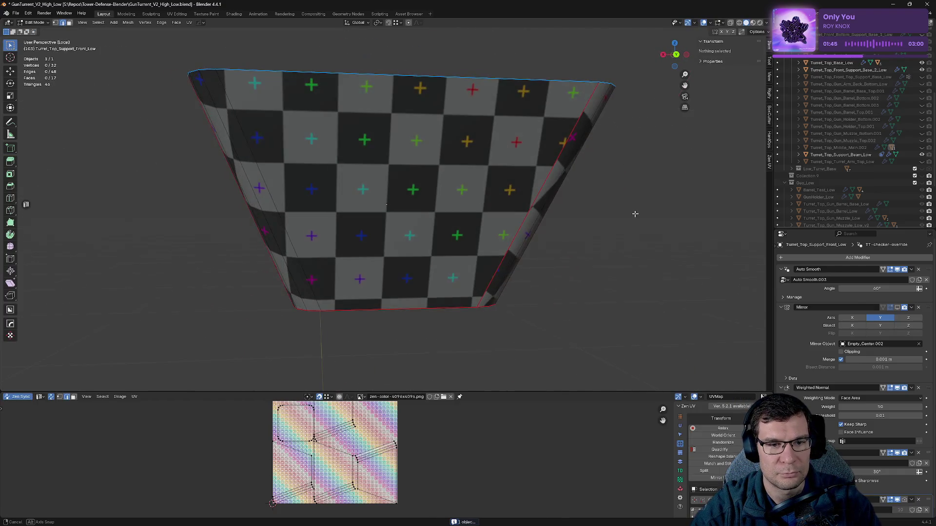
pyautogui.click(781, 269)
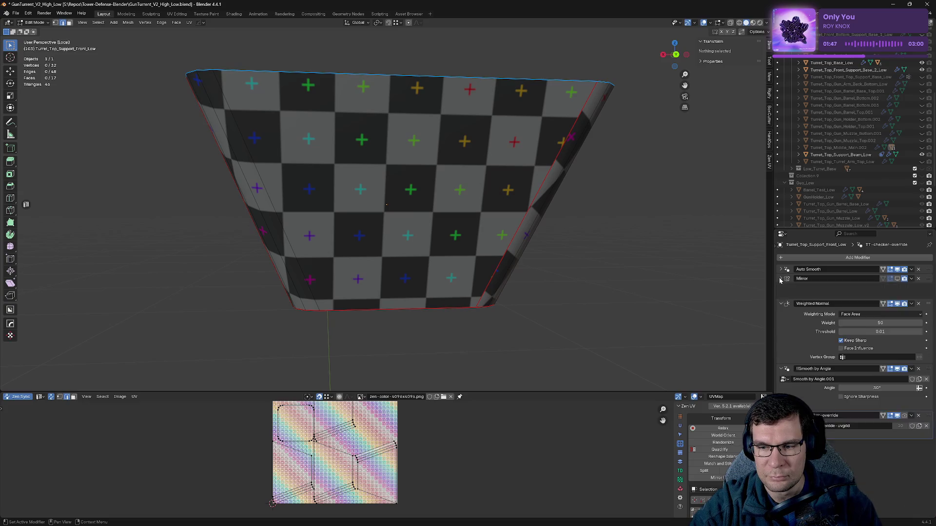
pyautogui.click(781, 279)
pyautogui.click(781, 288)
pyautogui.click(781, 296)
pyautogui.click(781, 307)
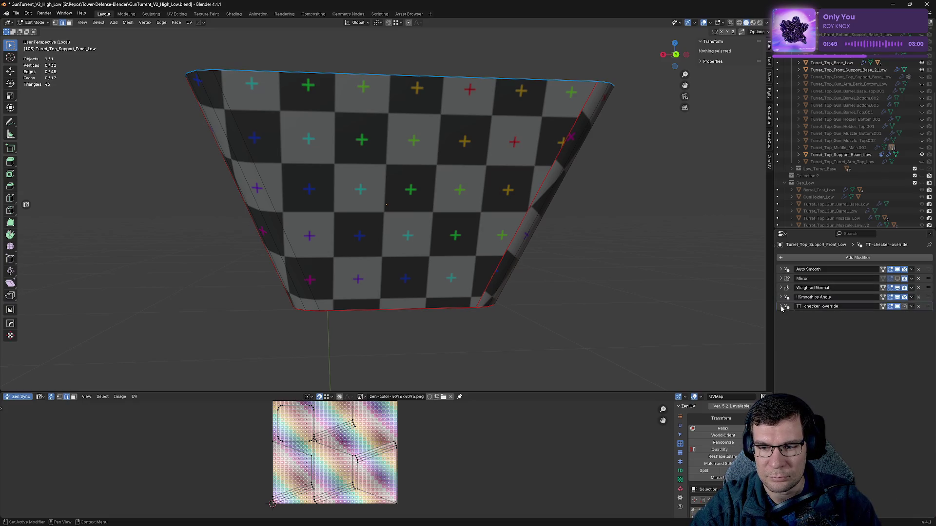
# - Sharpen the support with HardOps, show Mirror, delete TT-checker-override, move Mirror last, and save
pyautogui.press('Tab')
pyautogui.press('q')
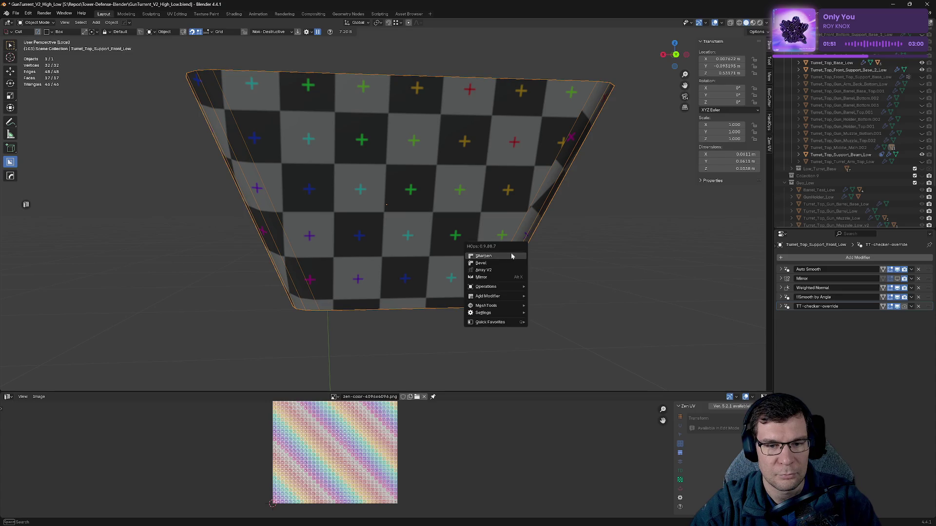
pyautogui.click(508, 260)
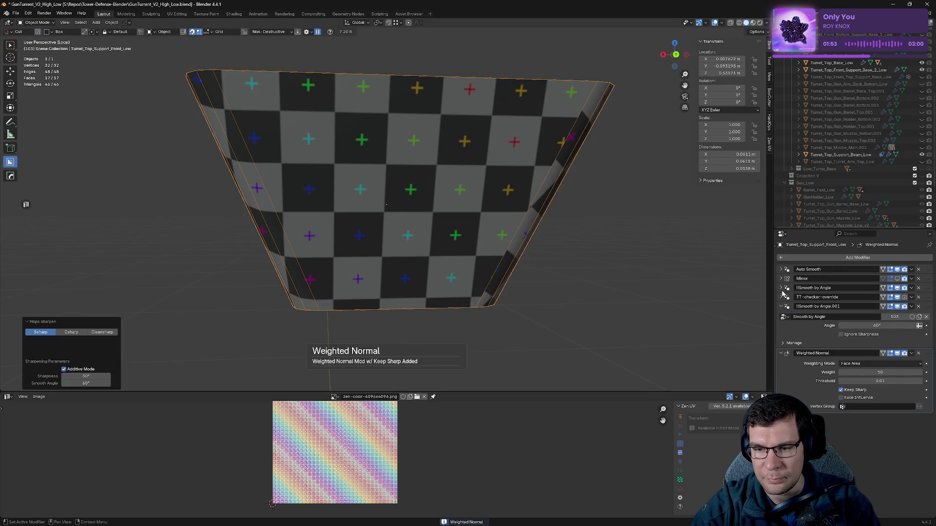
pyautogui.click(898, 278)
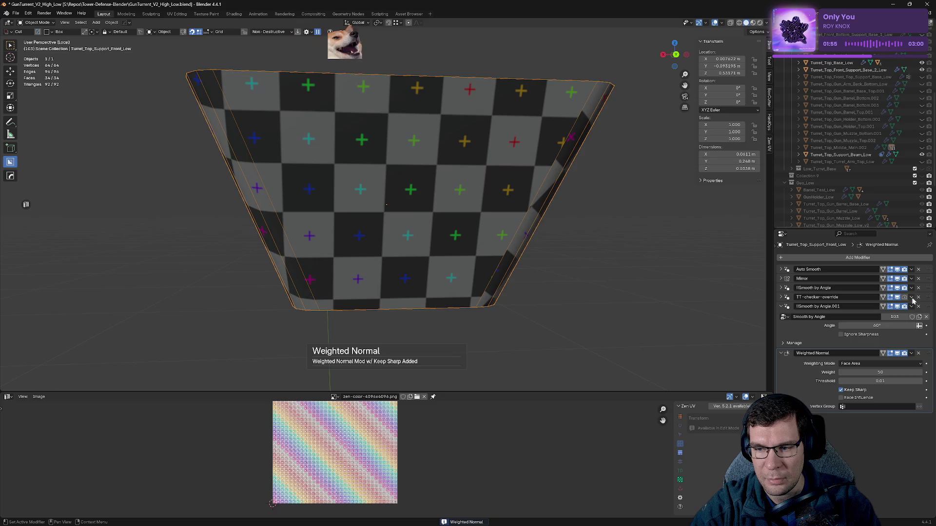
pyautogui.click(918, 298)
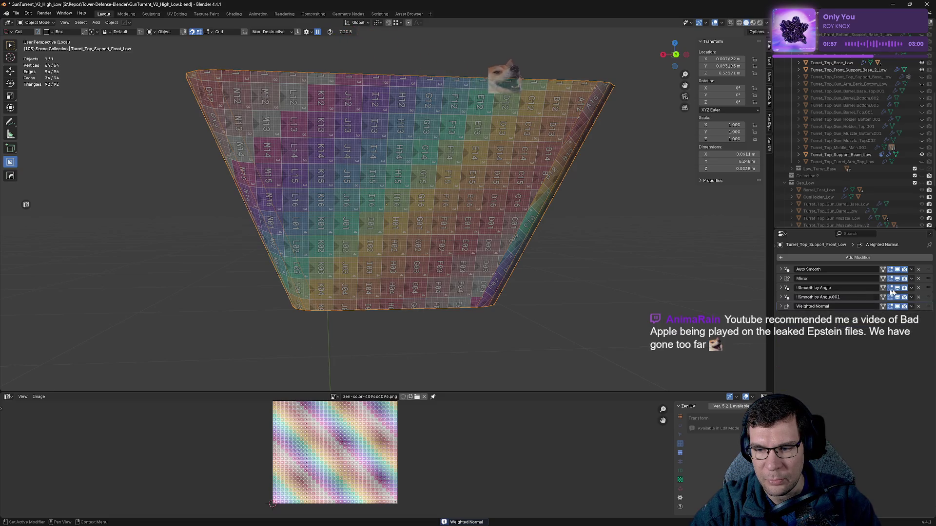
pyautogui.moveTo(930, 281); pyautogui.dragTo(929, 307)
pyautogui.hotkey('ctrl', 's')
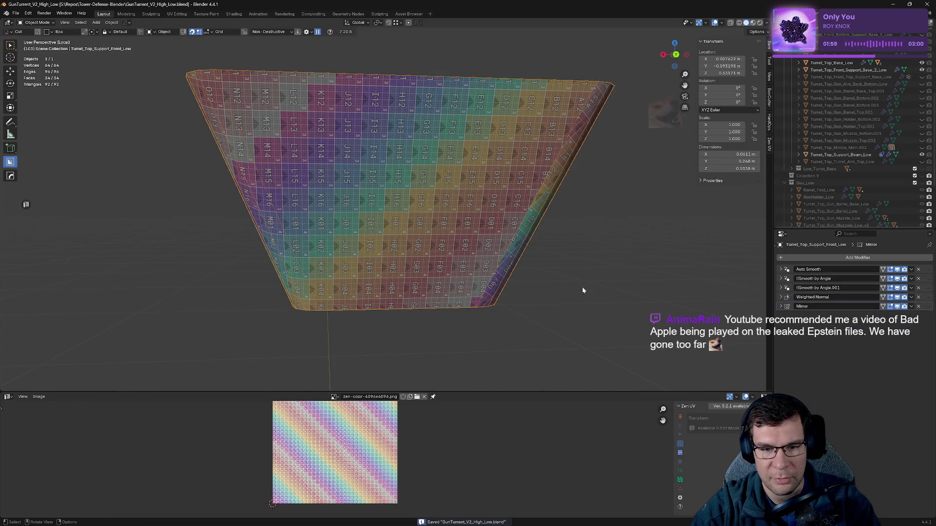
# - Check the support in Edit Mode, save again, and exit isolation to see the whole turret
pyautogui.press('Tab')
pyautogui.moveTo(593, 284)
pyautogui.mouseDown(button='middle')
pyautogui.moveTo(545, 280)
pyautogui.moveTo(546, 265)
pyautogui.moveTo(514, 271)
pyautogui.moveTo(636, 283)
pyautogui.moveTo(429, 282)
pyautogui.moveTo(445, 284)
pyautogui.mouseUp(button='middle')
pyautogui.hotkey('ctrl', 's')
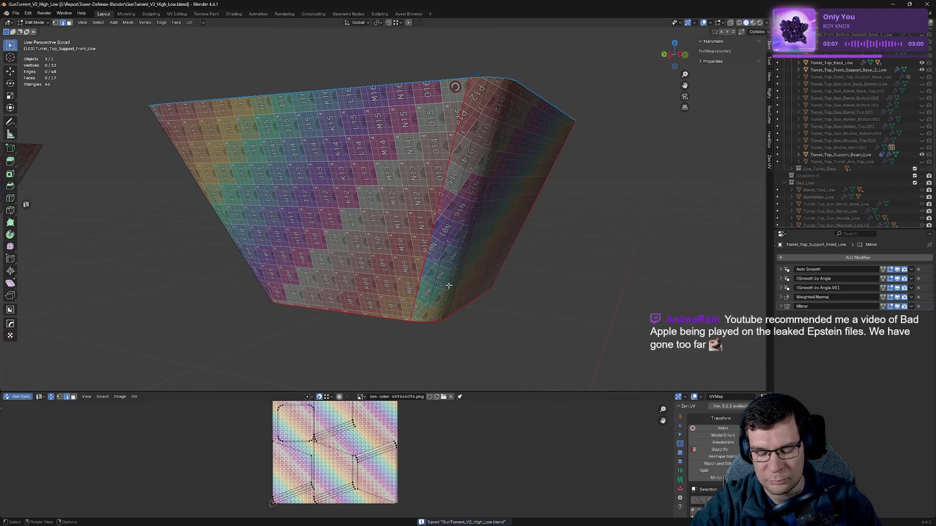
pyautogui.press('KP_Divide')
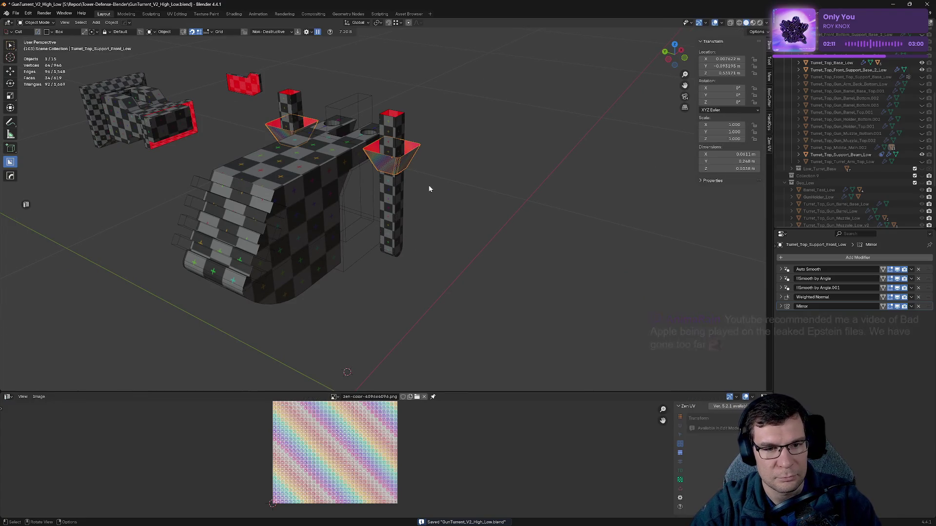
# - Hide the finished front support and frame the support beam in the view
pyautogui.press('h')
pyautogui.hotkey('alt', 'q')
pyautogui.moveTo(391, 187); pyautogui.dragTo(430, 151, button='middle')
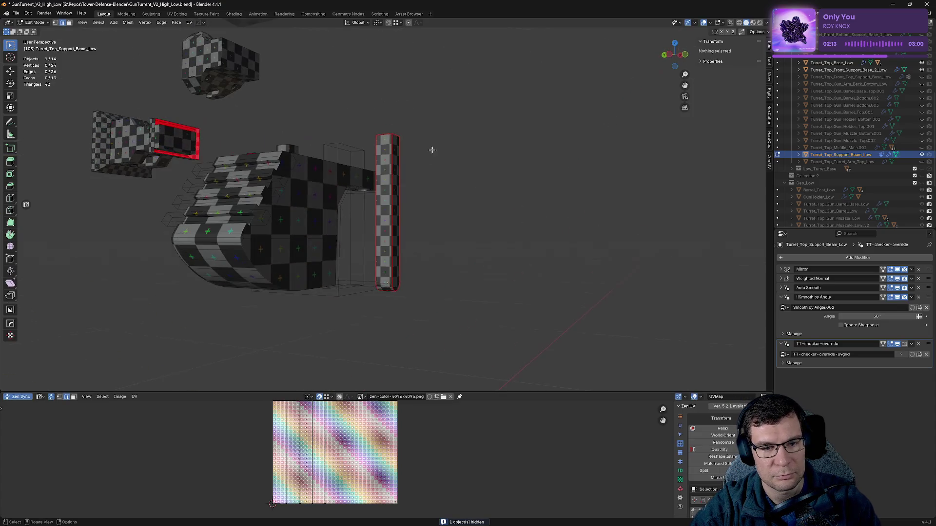
pyautogui.scroll(5, 381, 226)
pyautogui.keyDown('shift'); pyautogui.moveTo(394, 260); pyautogui.dragTo(550, 218, button='middle'); pyautogui.keyUp('shift')
pyautogui.hotkey('shift', 'a')
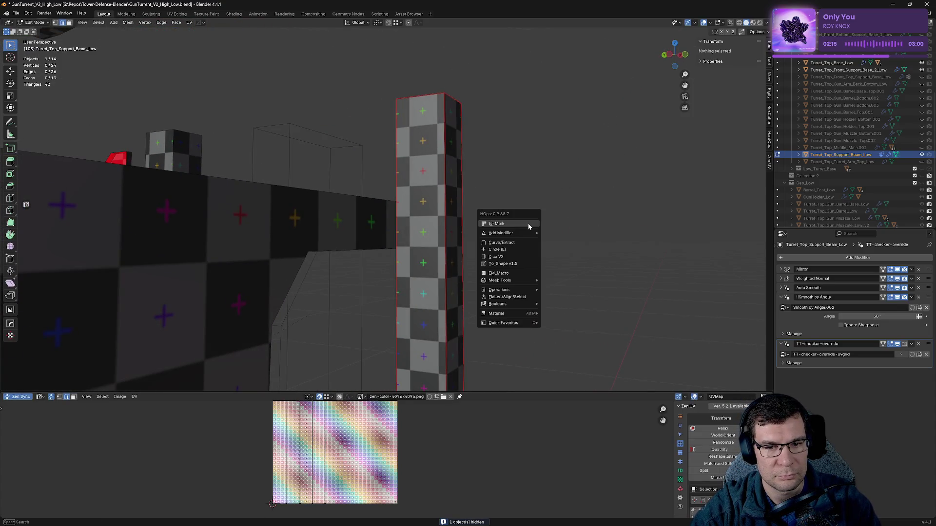
pyautogui.press('Escape')
pyautogui.press('Tab')
# - Sharpen the beam's normals, delete TT-checker-override, move Mirror last, and save
pyautogui.hotkey('alt', 'shift', 'w')
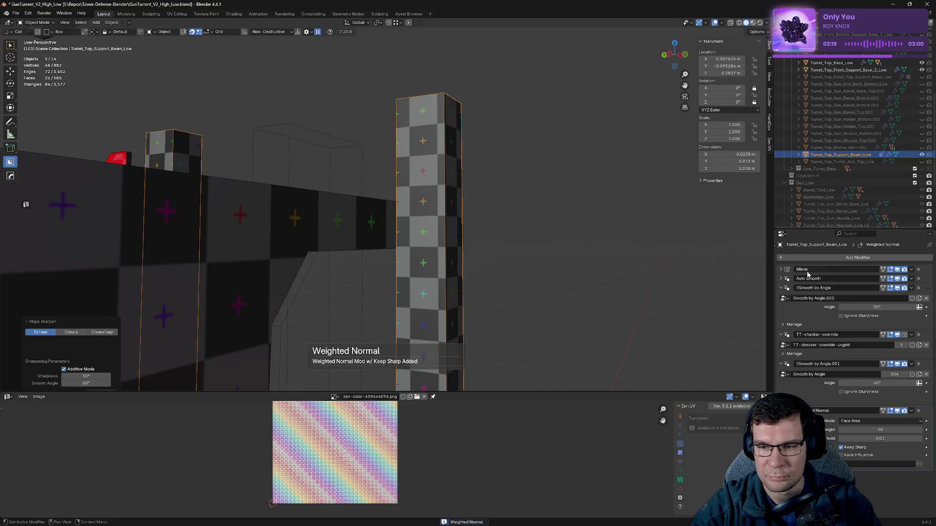
pyautogui.moveTo(781, 288)
pyautogui.mouseDown()
pyautogui.moveTo(783, 312)
pyautogui.moveTo(798, 318)
pyautogui.mouseUp()
pyautogui.click(919, 297)
pyautogui.moveTo(928, 269); pyautogui.dragTo(928, 307)
pyautogui.hotkey('ctrl', 's')
pyautogui.moveTo(570, 249)
pyautogui.mouseDown(button='middle')
pyautogui.moveTo(526, 278)
pyautogui.moveTo(551, 261)
pyautogui.moveTo(494, 236)
pyautogui.moveTo(61, 245)
pyautogui.moveTo(234, 221)
pyautogui.moveTo(680, 244)
pyautogui.mouseUp(button='middle')
# - Hide the support beam, select the red back support bracket, and expand its Mirror modifier
pyautogui.scroll(-3, 564, 270)
pyautogui.press('h')
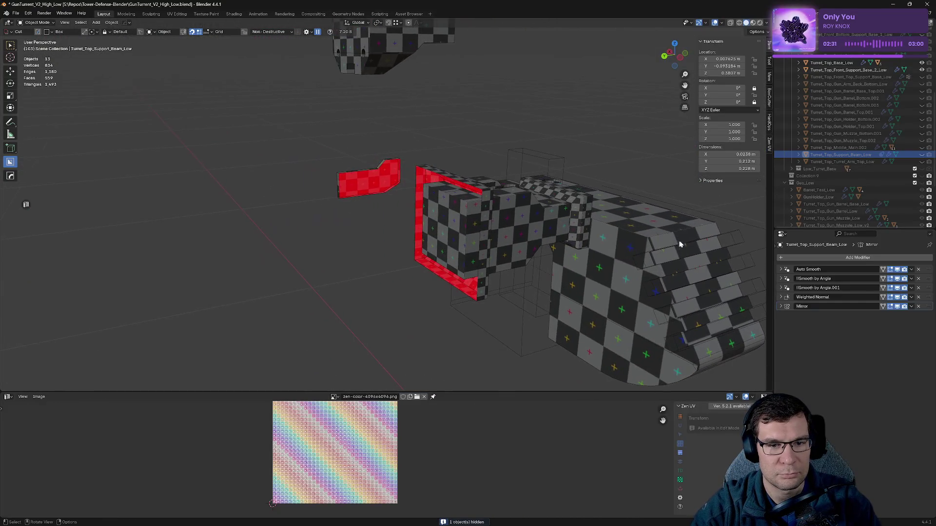
pyautogui.click(449, 189)
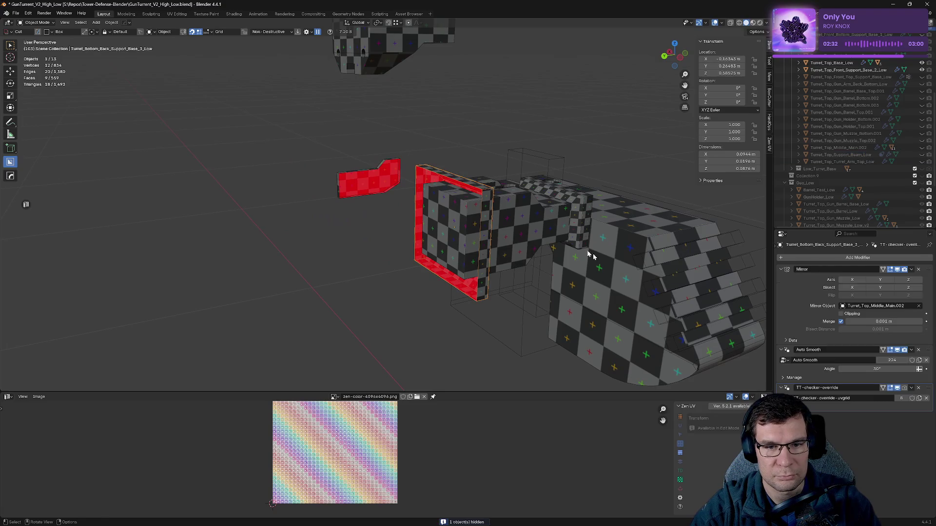
pyautogui.click(794, 279)
pyautogui.click(781, 278)
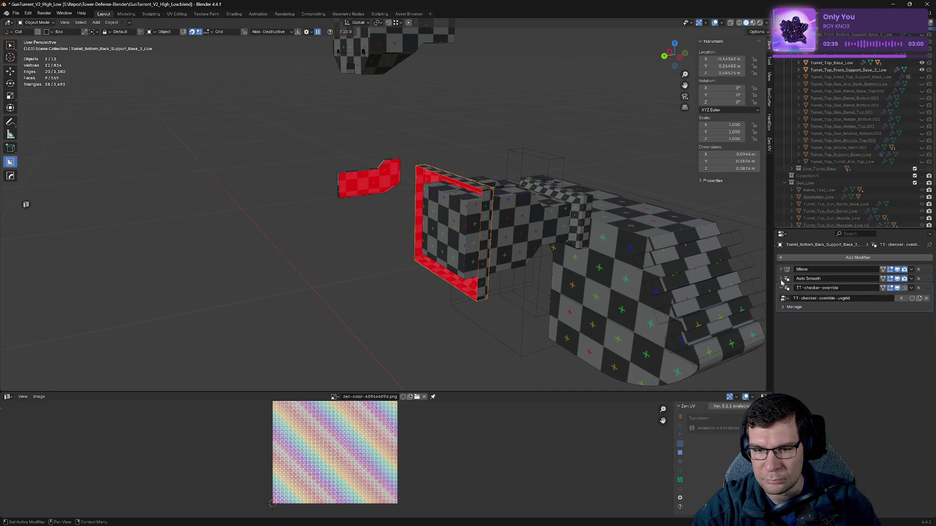
pyautogui.scroll(-5, 548, 259)
pyautogui.scroll(5, 601, 255)
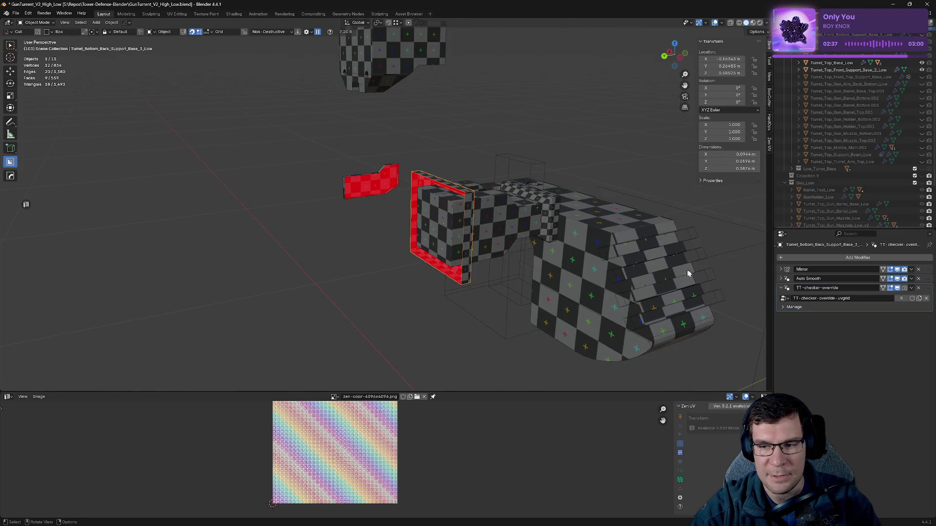
pyautogui.click(781, 270)
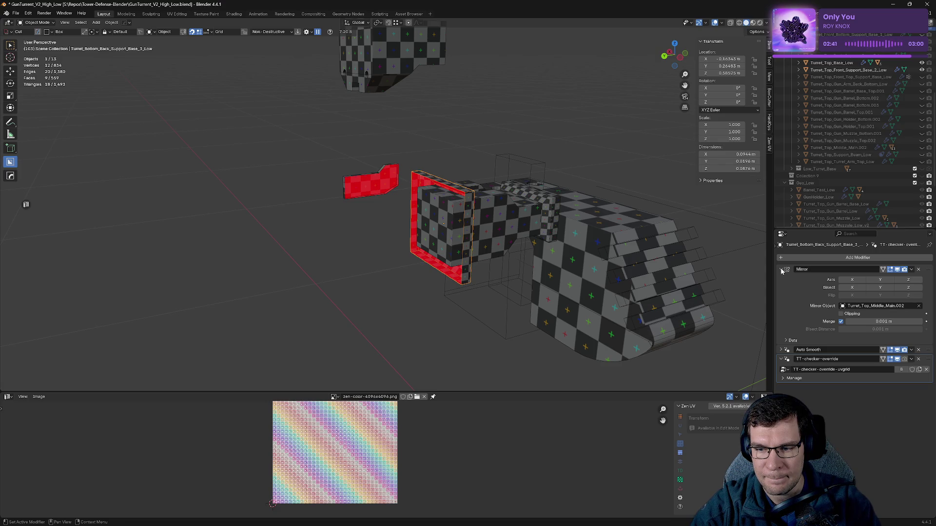
pyautogui.moveTo(593, 265)
pyautogui.mouseDown(button='middle')
pyautogui.moveTo(581, 258)
pyautogui.moveTo(616, 272)
pyautogui.mouseUp(button='middle')
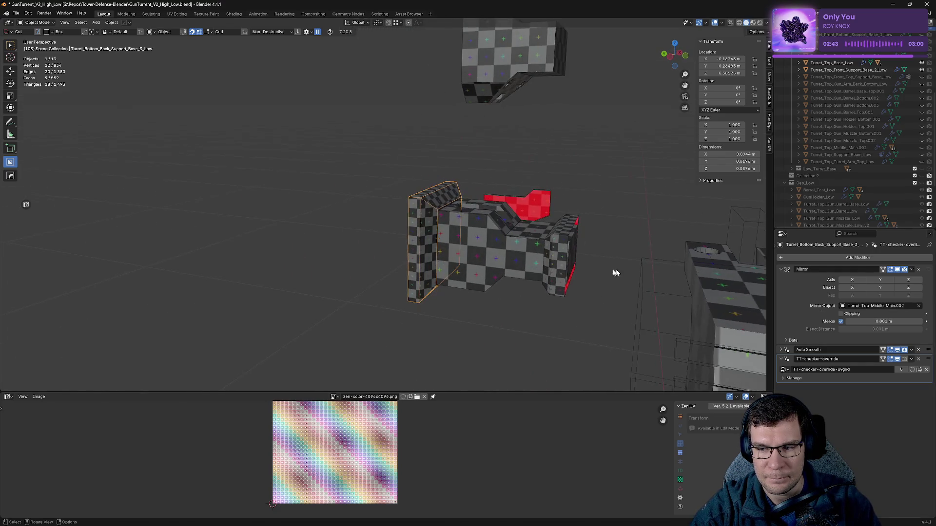
# - Test the X and Z axes, then set the bracket's Mirror axis to Y
pyautogui.click(848, 280)
pyautogui.click(848, 280)
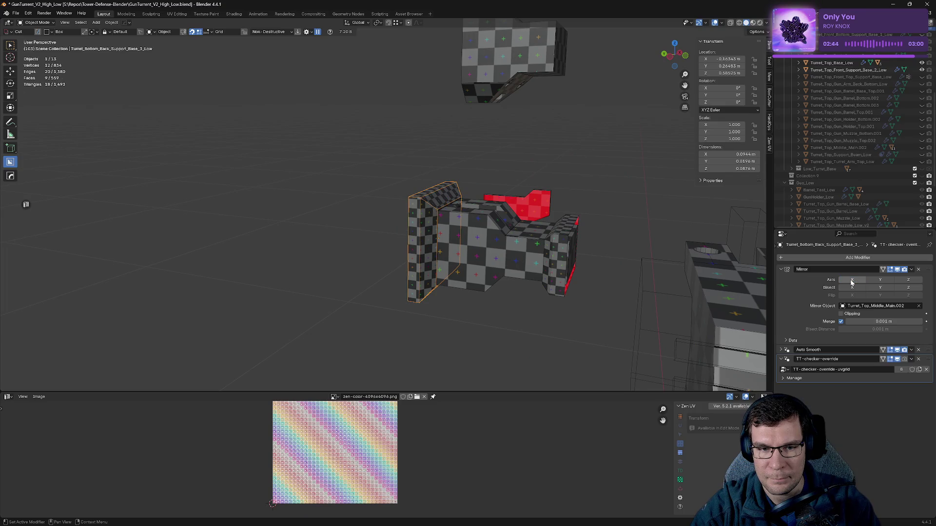
pyautogui.click(908, 280)
pyautogui.moveTo(609, 264)
pyautogui.mouseDown(button='middle')
pyautogui.moveTo(637, 261)
pyautogui.moveTo(604, 265)
pyautogui.moveTo(627, 271)
pyautogui.moveTo(650, 263)
pyautogui.moveTo(497, 259)
pyautogui.moveTo(579, 256)
pyautogui.mouseUp(button='middle')
pyautogui.click(880, 280)
pyautogui.click(908, 280)
pyautogui.scroll(-2, 589, 292)
pyautogui.moveTo(589, 292)
pyautogui.mouseDown(button='middle')
pyautogui.moveTo(648, 264)
pyautogui.moveTo(600, 273)
pyautogui.mouseUp(button='middle')
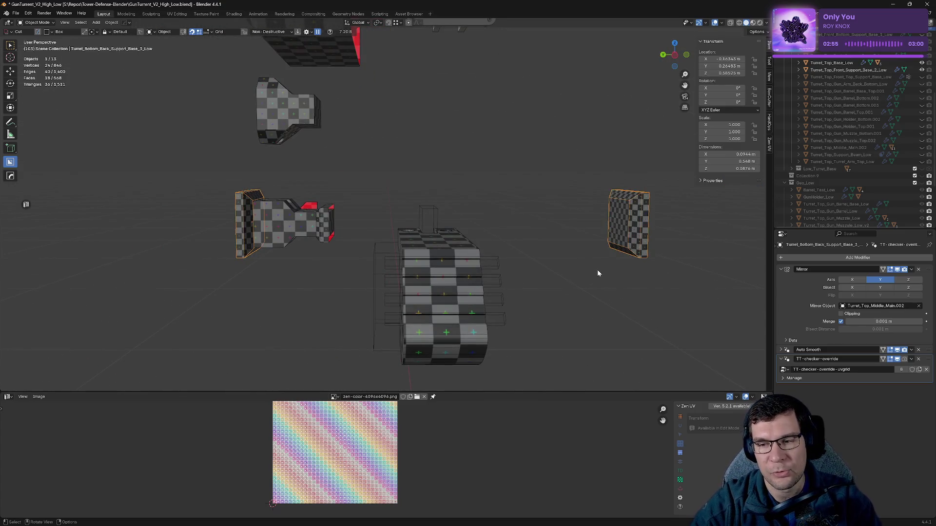
# - Sharpen the bracket's normals with HOps Sharpen and weighted normals
pyautogui.press('q')
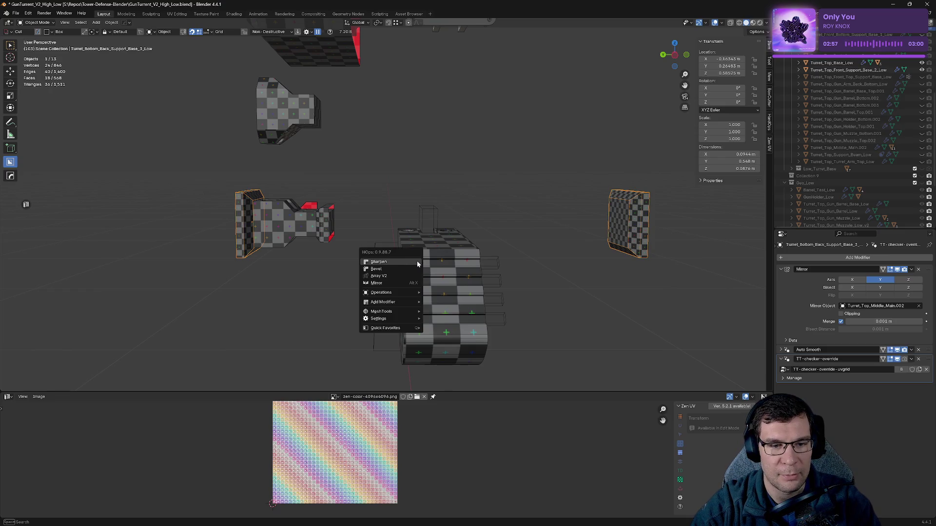
pyautogui.click(417, 261)
pyautogui.press('q')
pyautogui.click(417, 261)
# - Collapse the modifier panels, delete TT-checker-override, and move Mirror to the bottom
pyautogui.click(781, 272)
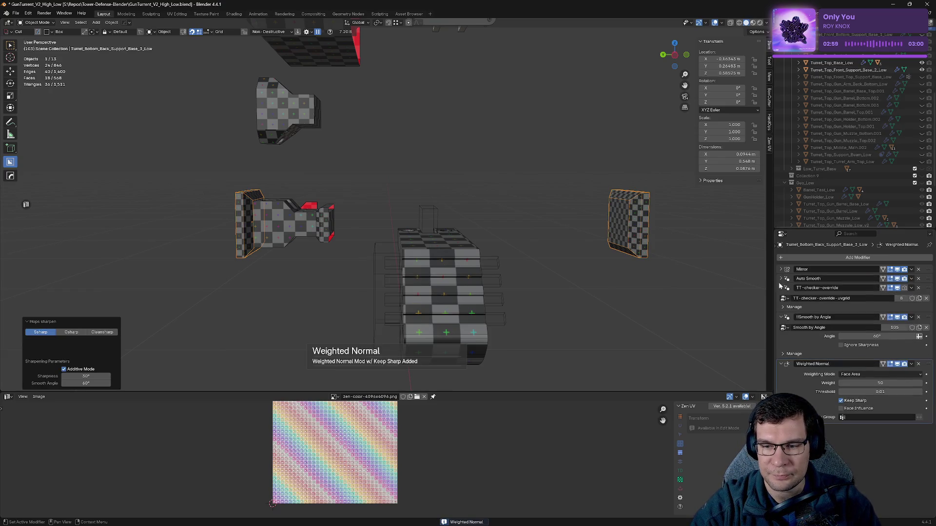
pyautogui.click(782, 288)
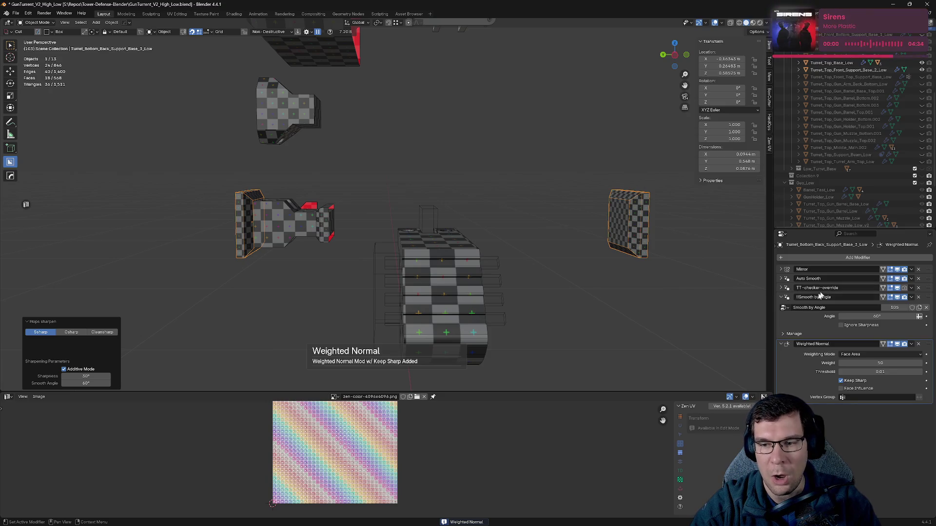
pyautogui.click(782, 297)
pyautogui.click(789, 309)
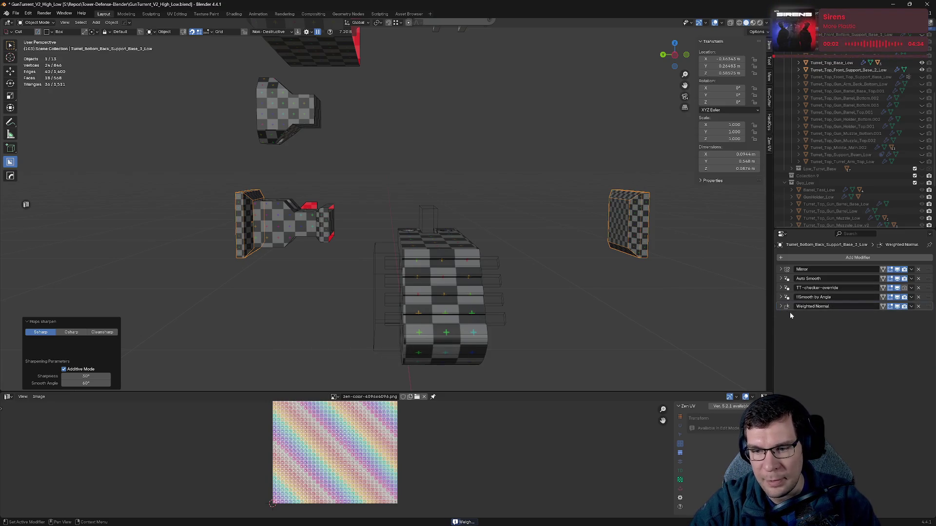
pyautogui.click(919, 288)
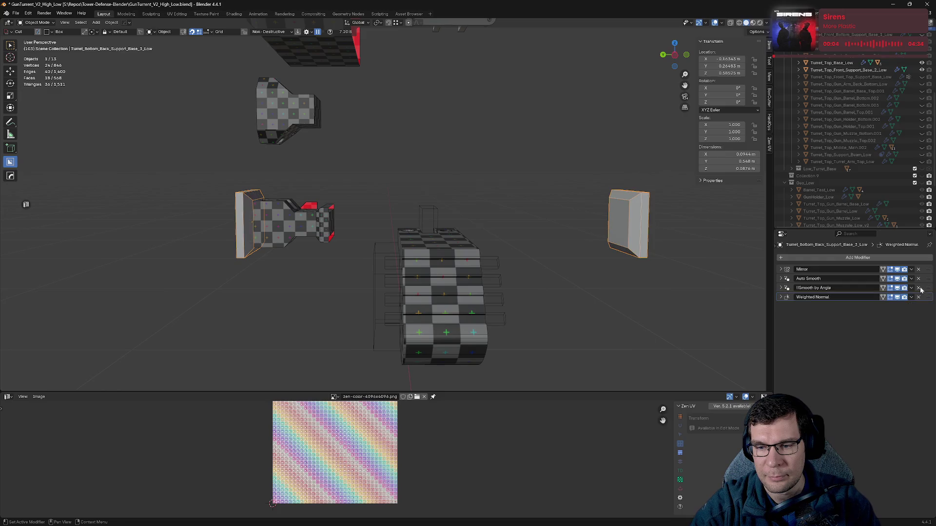
pyautogui.moveTo(927, 274); pyautogui.dragTo(690, 294)
# - Check the UVs with the colour grid texture in edit mode, then save
pyautogui.press('Tab')
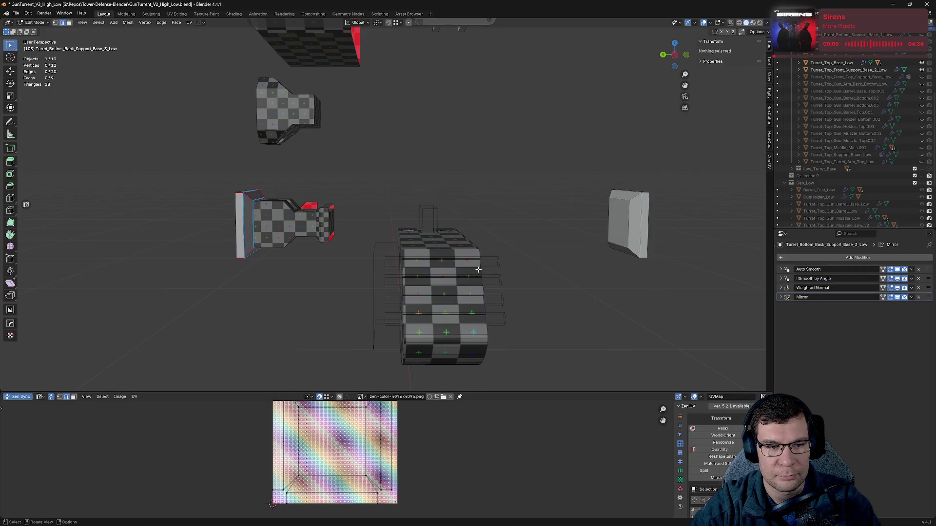
pyautogui.hotkey('alt', 'q')
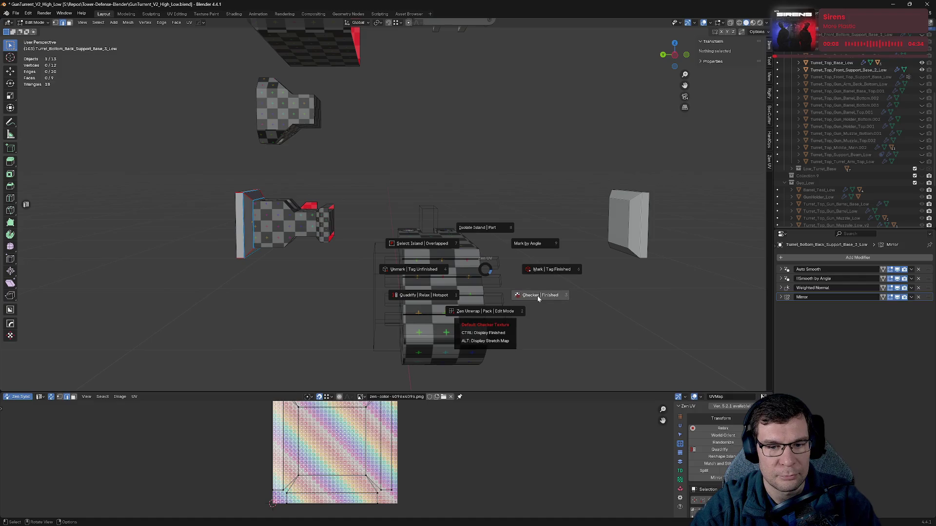
pyautogui.click(540, 295)
pyautogui.press('Tab')
pyautogui.hotkey('ctrl', 's')
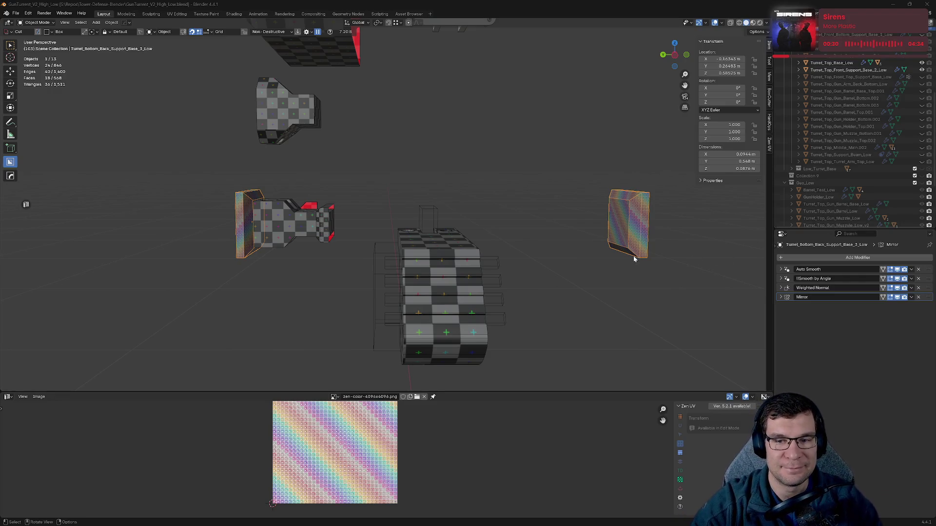
pyautogui.hotkey('ctrl', 's')
# - Hide the rainbow-textured panel, select the small checkered part, and show its mirrored half
pyautogui.moveTo(619, 265)
pyautogui.mouseDown(button='middle')
pyautogui.moveTo(520, 244)
pyautogui.moveTo(626, 255)
pyautogui.moveTo(472, 221)
pyautogui.moveTo(453, 245)
pyautogui.mouseUp(button='middle')
pyautogui.press('h')
pyautogui.click(454, 244)
pyautogui.moveTo(589, 253); pyautogui.dragTo(624, 251, button='middle')
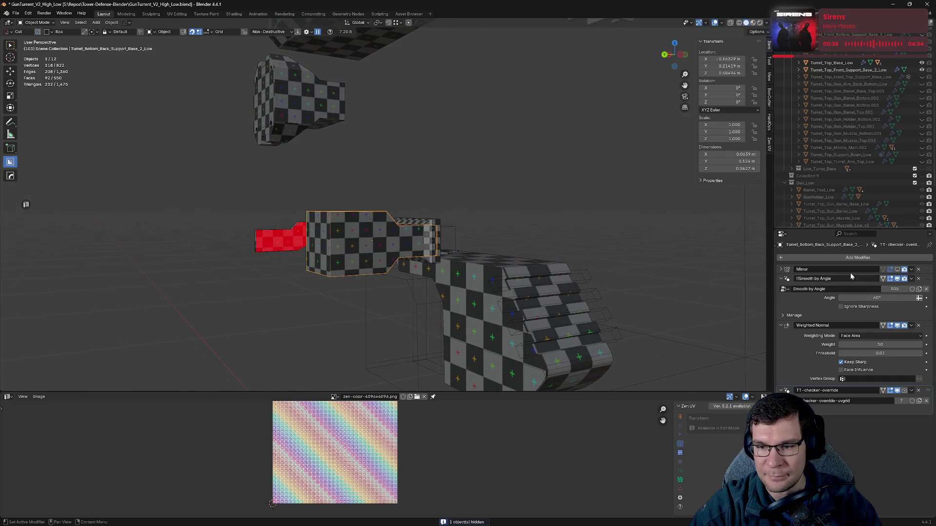
pyautogui.click(898, 269)
pyautogui.moveTo(653, 282); pyautogui.dragTo(633, 283, button='middle')
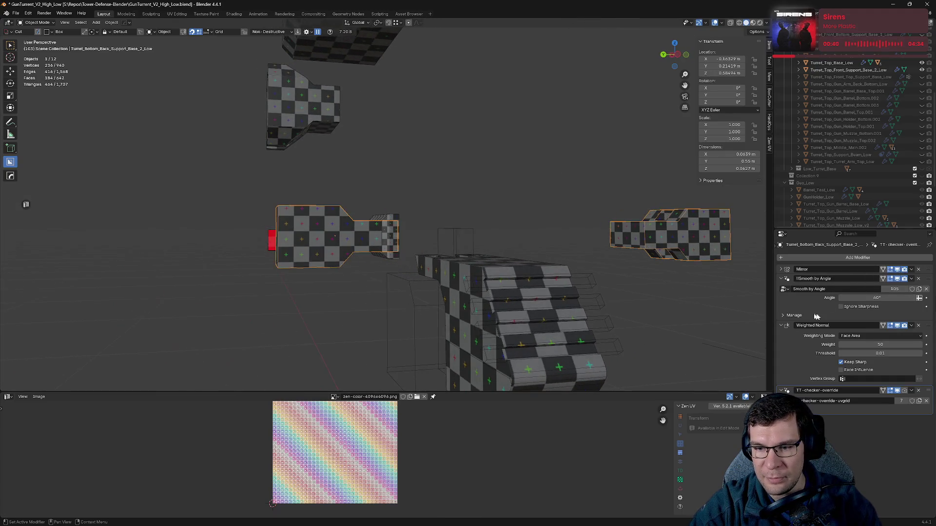
# - Delete the part's TT-checker-override and sharpen it with a Keep Sharp Weighted Normal
pyautogui.click(782, 278)
pyautogui.click(782, 288)
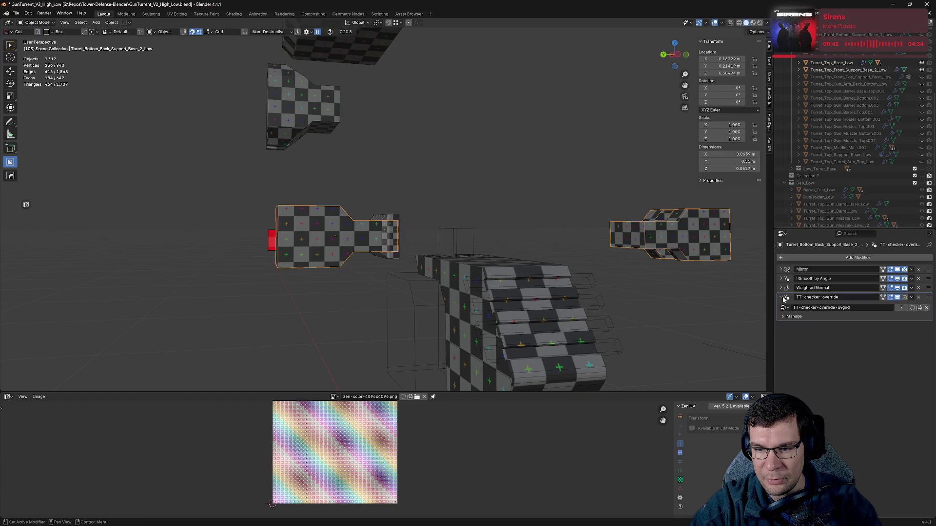
pyautogui.click(782, 297)
pyautogui.click(919, 297)
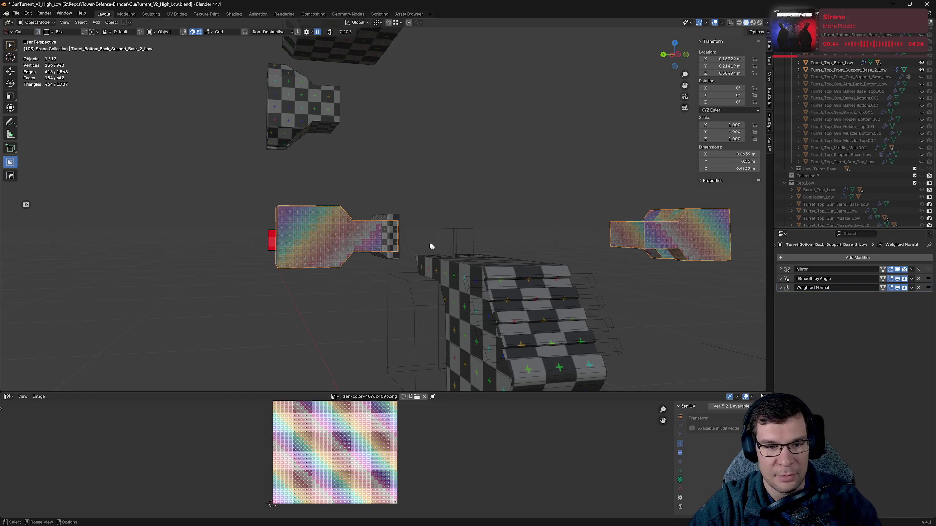
pyautogui.press('q')
pyautogui.click(440, 247)
pyautogui.press('q')
pyautogui.click(441, 248)
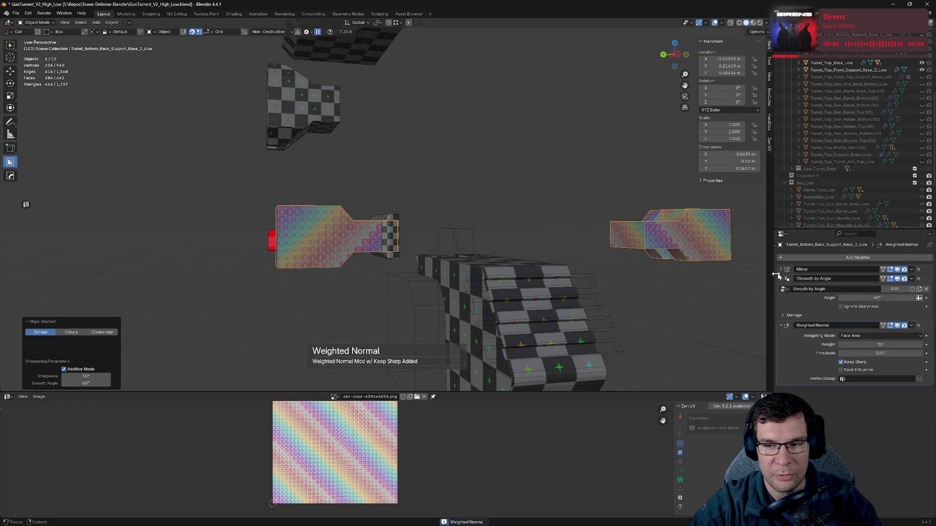
# - Move Mirror to the bottom of the stack, save, and hide the part
pyautogui.click(781, 278)
pyautogui.click(782, 288)
pyautogui.moveTo(839, 269); pyautogui.dragTo(849, 307)
pyautogui.hotkey('ctrl', 's')
pyautogui.press('h')
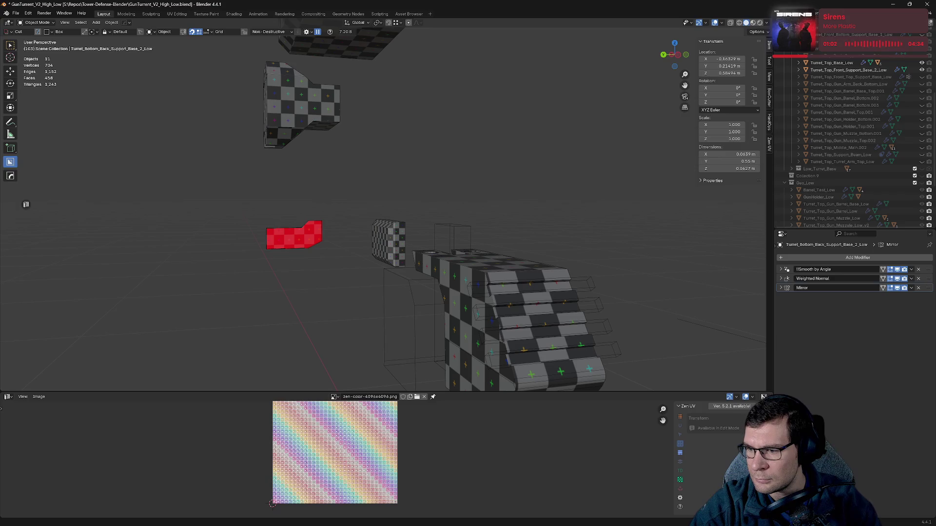
pyautogui.moveTo(531, 218)
pyautogui.mouseDown(button='middle')
pyautogui.moveTo(503, 218)
pyautogui.moveTo(475, 238)
pyautogui.moveTo(547, 245)
pyautogui.moveTo(531, 165)
pyautogui.moveTo(551, 207)
pyautogui.moveTo(523, 199)
pyautogui.moveTo(574, 191)
pyautogui.mouseUp(button='middle')
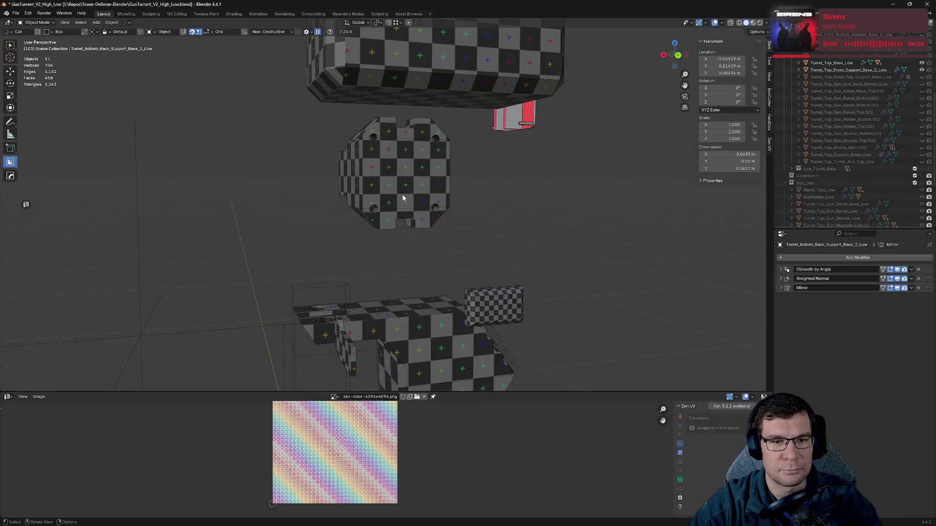
# - Select the top front support, show its mirrored half, and collapse its modifier panels
pyautogui.click(408, 192)
pyautogui.moveTo(407, 192); pyautogui.dragTo(557, 211, button='middle')
pyautogui.scroll(3, 585, 208)
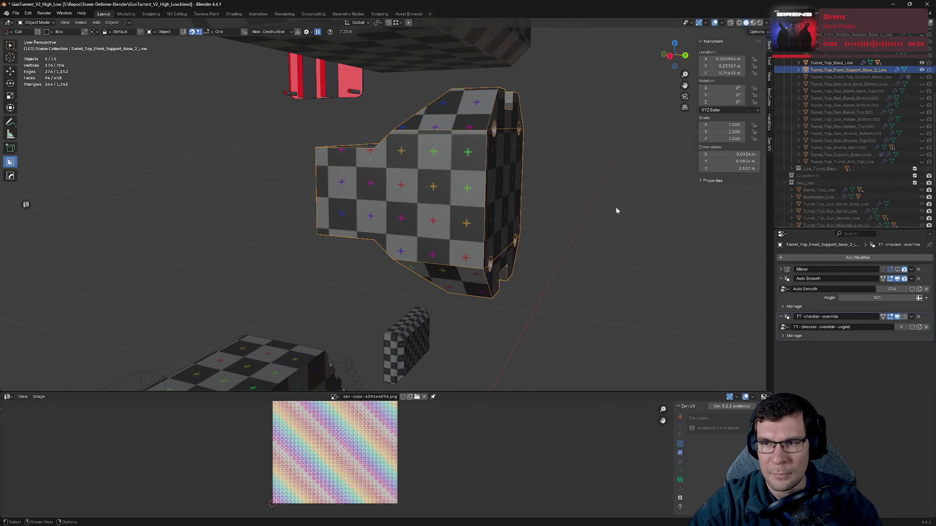
pyautogui.click(897, 270)
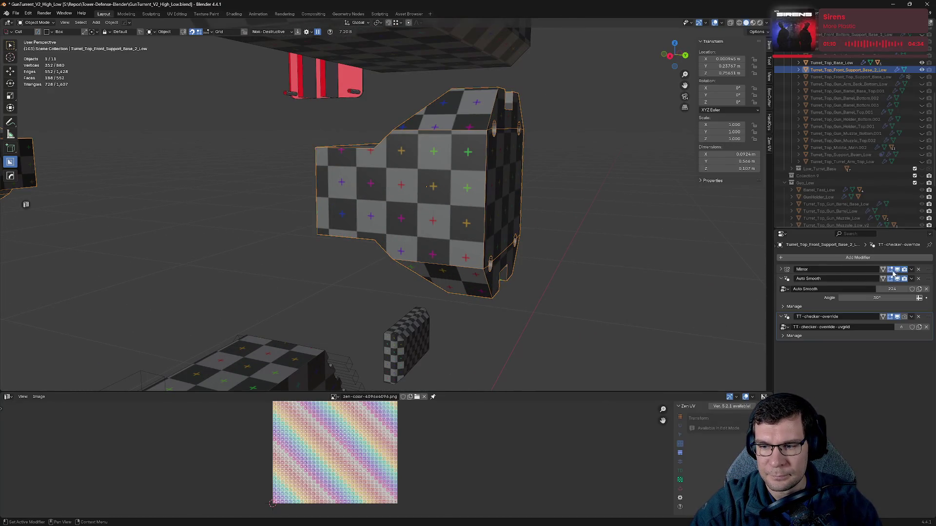
pyautogui.click(781, 279)
pyautogui.click(781, 288)
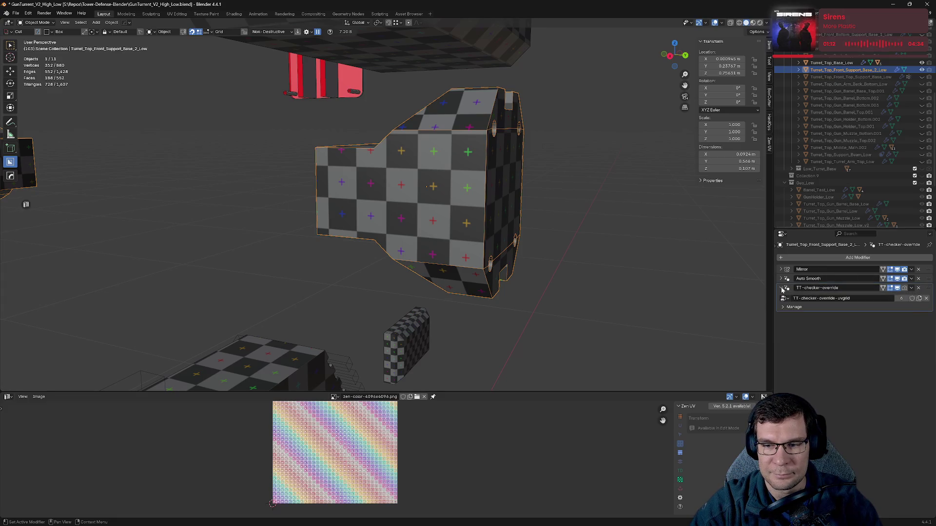
pyautogui.moveTo(521, 215); pyautogui.dragTo(595, 238, button='middle')
# - Sharpen the support with Weighted Normal, delete TT-checker-override, put Mirror last, and save
pyautogui.press('q')
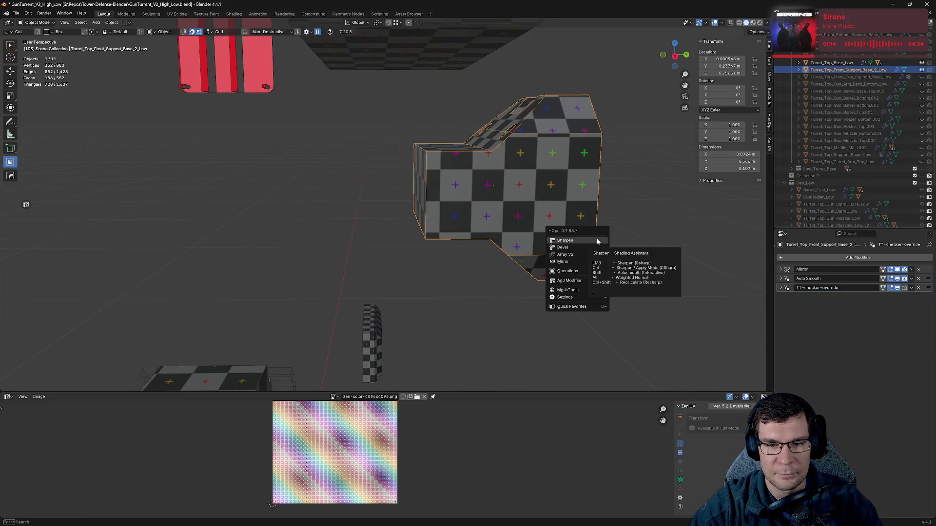
pyautogui.click(565, 241)
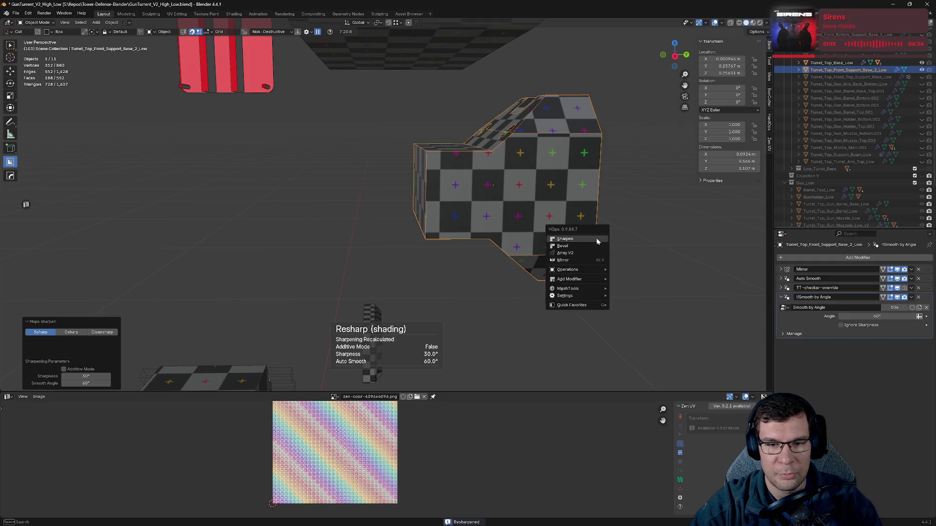
pyautogui.click(781, 307)
pyautogui.click(781, 308)
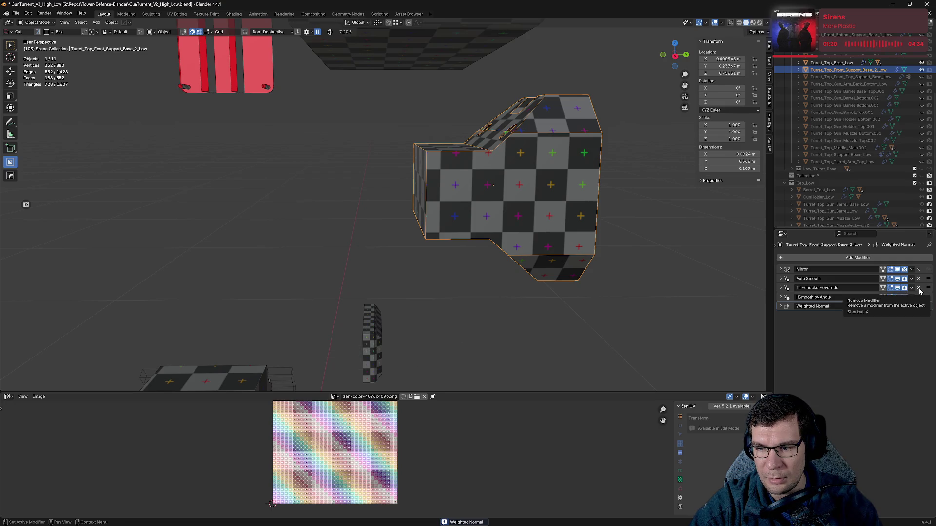
pyautogui.click(918, 288)
pyautogui.moveTo(928, 269); pyautogui.dragTo(911, 315)
pyautogui.hotkey('ctrl', 's')
# - Check the support's UVs, hide it, and select the front bottom support
pyautogui.moveTo(649, 267)
pyautogui.mouseDown(button='middle')
pyautogui.moveTo(570, 225)
pyautogui.moveTo(423, 219)
pyautogui.moveTo(554, 226)
pyautogui.moveTo(372, 236)
pyautogui.mouseUp(button='middle')
pyautogui.press('Tab')
pyautogui.press('Tab')
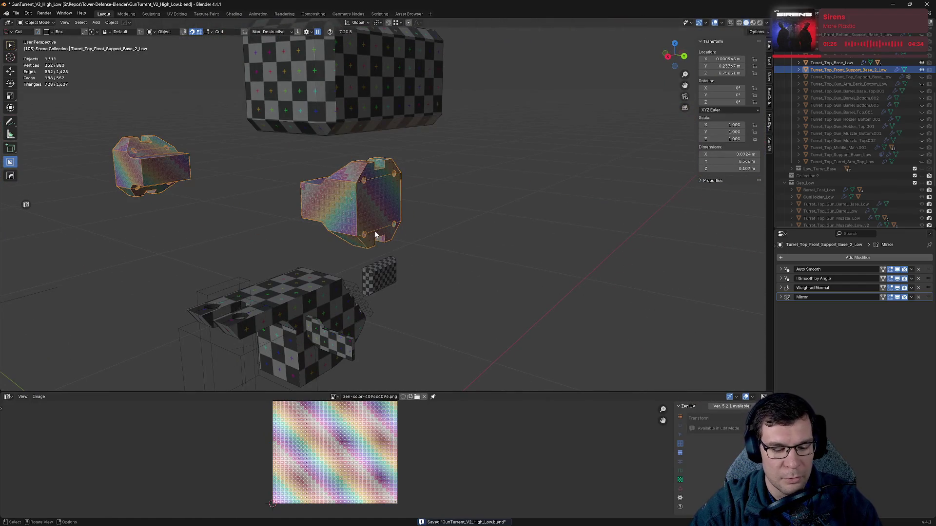
pyautogui.press('h')
pyautogui.moveTo(307, 258)
pyautogui.mouseDown(button='middle')
pyautogui.moveTo(376, 314)
pyautogui.moveTo(456, 146)
pyautogui.mouseUp(button='middle')
pyautogui.click(458, 147)
pyautogui.moveTo(509, 156)
pyautogui.mouseDown(button='middle')
pyautogui.moveTo(437, 190)
pyautogui.moveTo(478, 190)
pyautogui.moveTo(499, 171)
pyautogui.moveTo(492, 229)
pyautogui.moveTo(551, 226)
pyautogui.moveTo(371, 235)
pyautogui.mouseUp(button='middle')
# - Save, briefly reveal the rainbow object, then reselect the front bottom support and sharpen it
pyautogui.hotkey('ctrl', 's')
pyautogui.hotkey('alt', 'h')
pyautogui.press('h')
pyautogui.moveTo(309, 261)
pyautogui.mouseDown(button='middle')
pyautogui.moveTo(375, 310)
pyautogui.moveTo(460, 139)
pyautogui.moveTo(439, 192)
pyautogui.moveTo(476, 190)
pyautogui.moveTo(502, 171)
pyautogui.moveTo(456, 191)
pyautogui.mouseUp(button='middle')
pyautogui.click(461, 142)
pyautogui.scroll(4, 456, 191)
pyautogui.press('q')
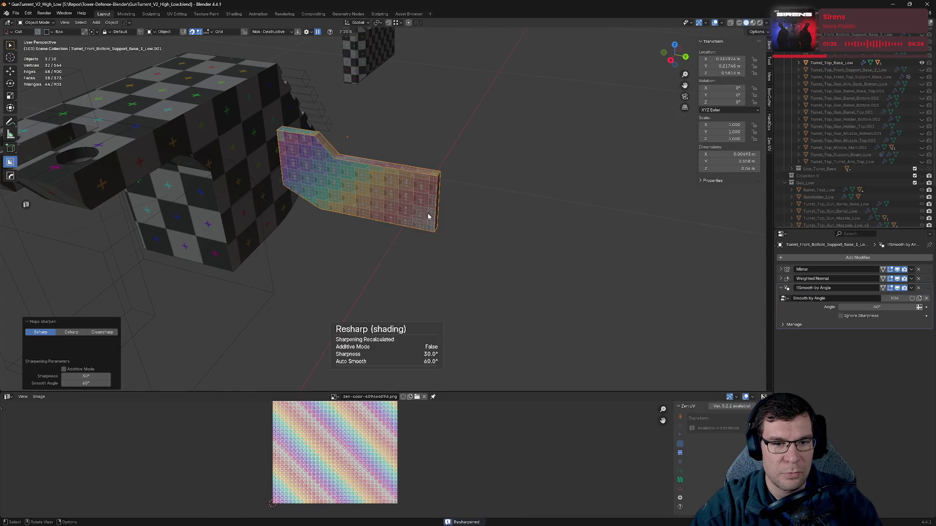
# - Add a Weighted Normal modifier, move Mirror below it, and save
pyautogui.hotkey('ctrl', 'shift', 'w')
pyautogui.moveTo(931, 272); pyautogui.dragTo(931, 383)
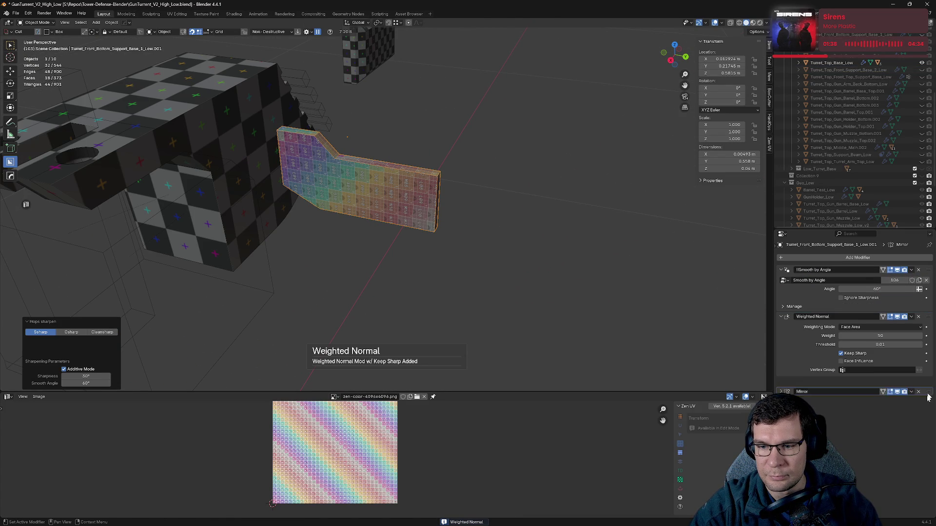
pyautogui.keyDown('ctrl'); pyautogui.click(783, 273); pyautogui.keyUp('ctrl')
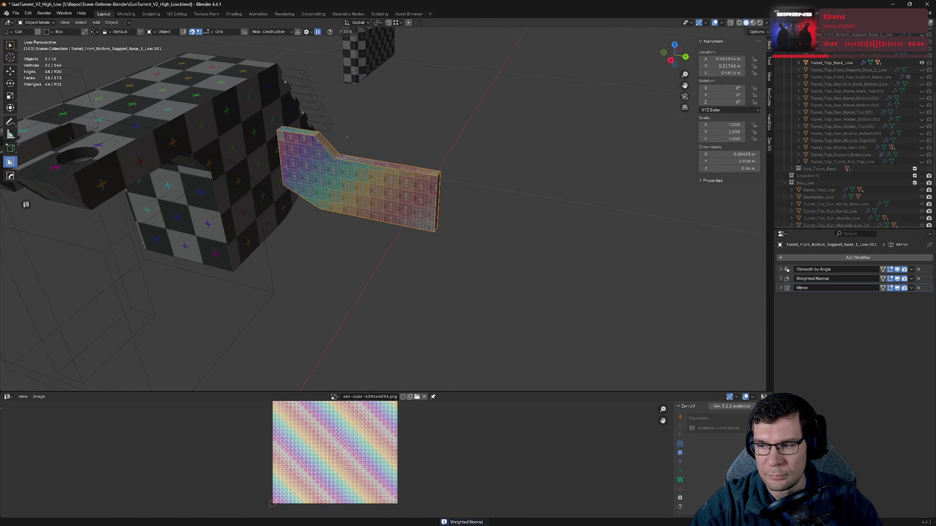
pyautogui.hotkey('ctrl', 's')
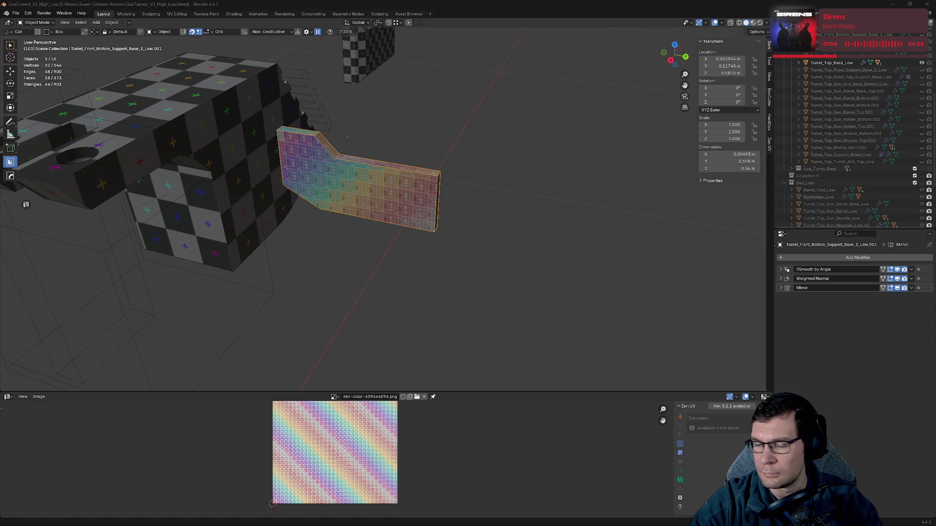
# - Inspect the front bottom support's UVs, hide it, and select the back support base
pyautogui.click(496, 221)
pyautogui.hotkey('ctrl', 'z')
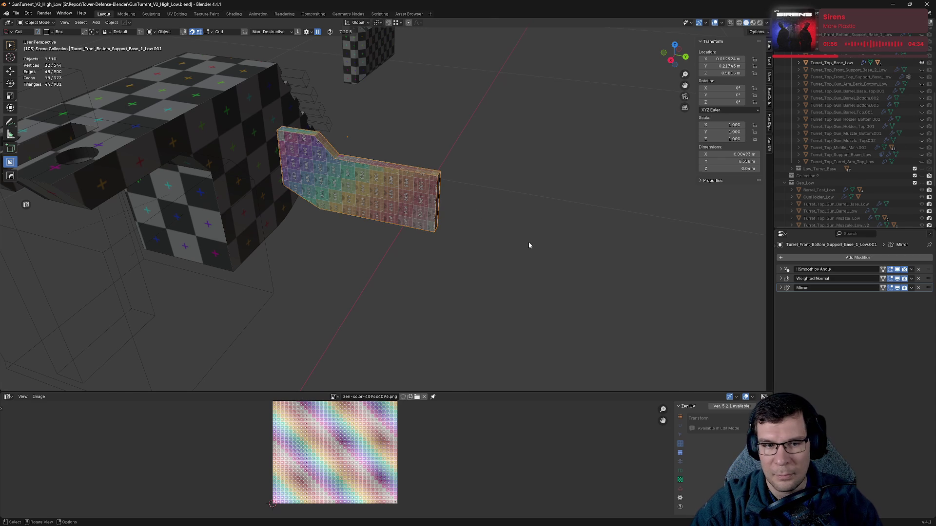
pyautogui.press('Tab')
pyautogui.click(531, 238)
pyautogui.moveTo(528, 236)
pyautogui.mouseDown(button='middle')
pyautogui.moveTo(501, 205)
pyautogui.moveTo(529, 188)
pyautogui.moveTo(553, 198)
pyautogui.moveTo(584, 235)
pyautogui.moveTo(539, 244)
pyautogui.moveTo(538, 236)
pyautogui.moveTo(447, 215)
pyautogui.moveTo(441, 161)
pyautogui.mouseUp(button='middle')
pyautogui.press('Tab')
pyautogui.press('h')
pyautogui.click(440, 159)
pyautogui.scroll(5, 548, 239)
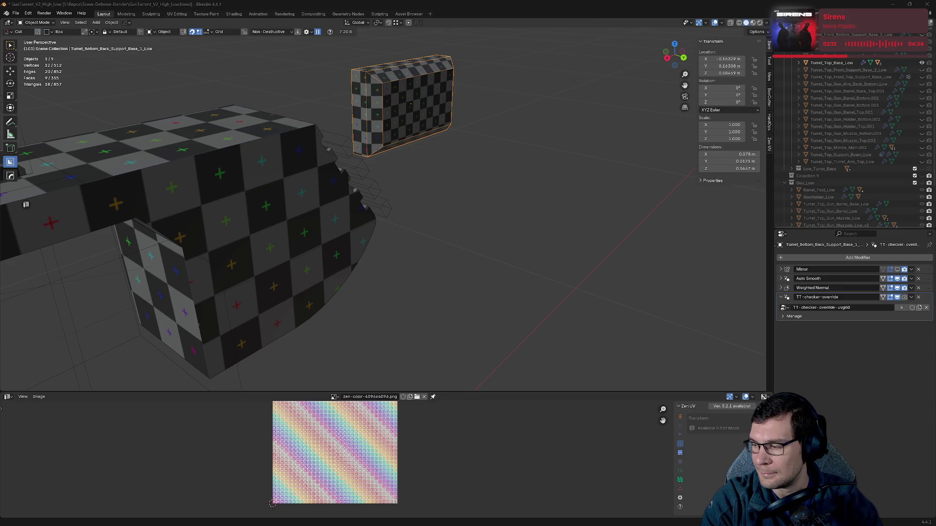
# - Show the back support base's mirrored half and delete its TT-checker-override modifier
pyautogui.click(897, 269)
pyautogui.moveTo(481, 245)
pyautogui.mouseDown(button='middle')
pyautogui.moveTo(498, 278)
pyautogui.moveTo(553, 272)
pyautogui.moveTo(560, 240)
pyautogui.moveTo(606, 244)
pyautogui.moveTo(463, 209)
pyautogui.moveTo(113, 74)
pyautogui.mouseUp(button='middle')
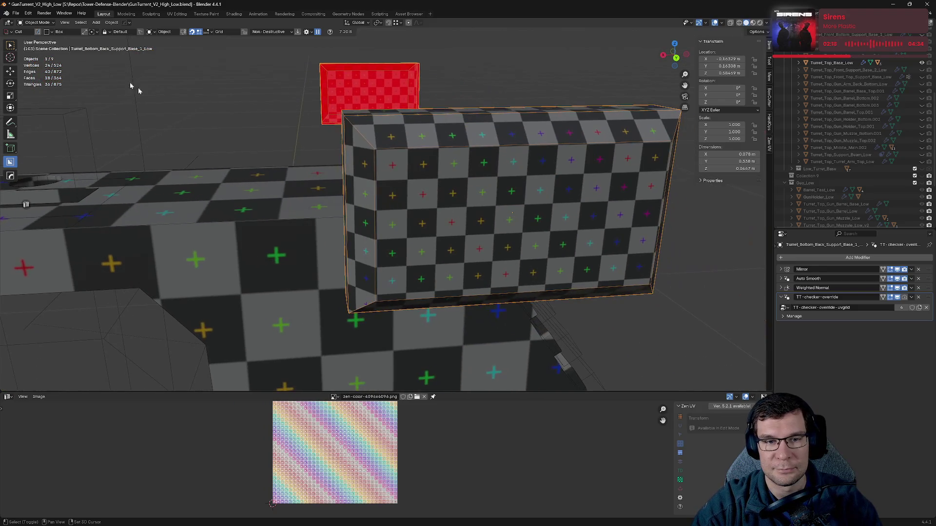
pyautogui.moveTo(486, 195)
pyautogui.mouseDown(button='middle')
pyautogui.moveTo(570, 234)
pyautogui.moveTo(498, 233)
pyautogui.moveTo(583, 235)
pyautogui.mouseUp(button='middle')
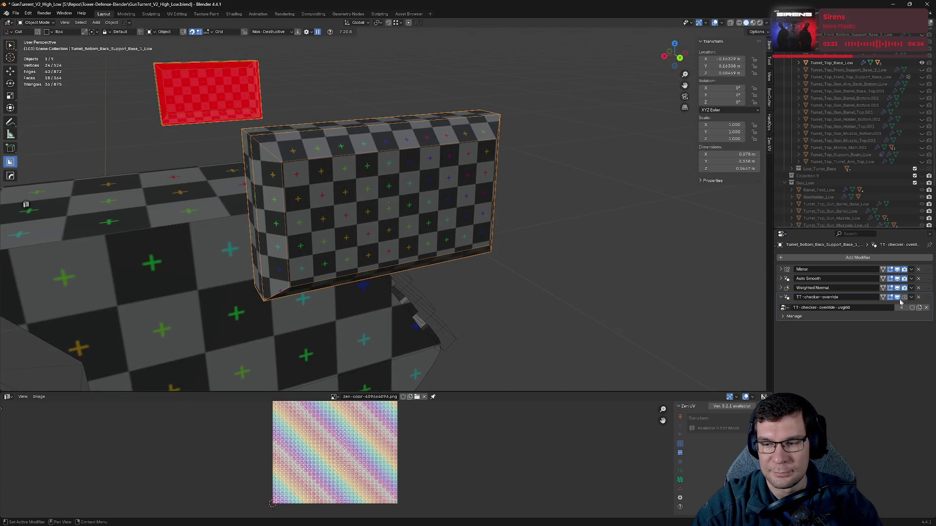
pyautogui.click(917, 297)
# - Sharpen the base's normals with HOps Sharpen and a Keep Sharp Weighted Normal
pyautogui.press('q')
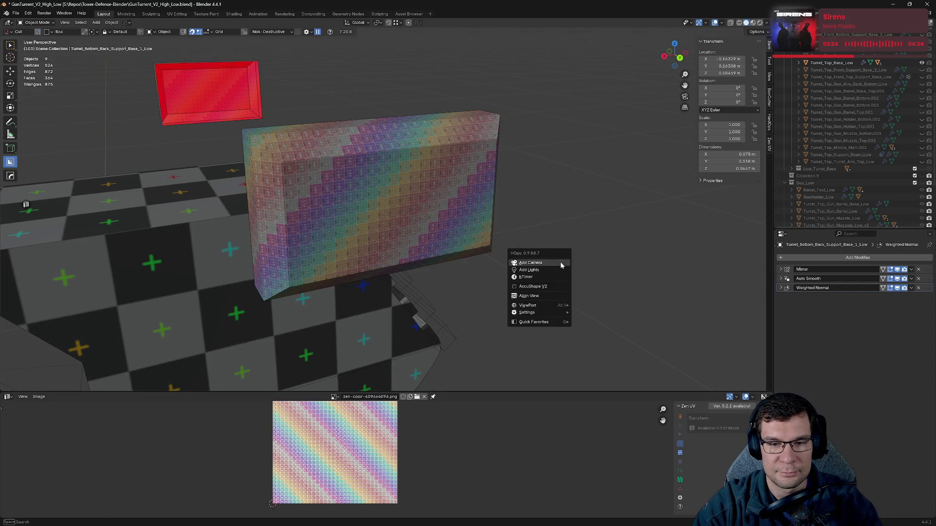
pyautogui.click(415, 189)
pyautogui.press('q')
pyautogui.click(422, 194)
pyautogui.press('q')
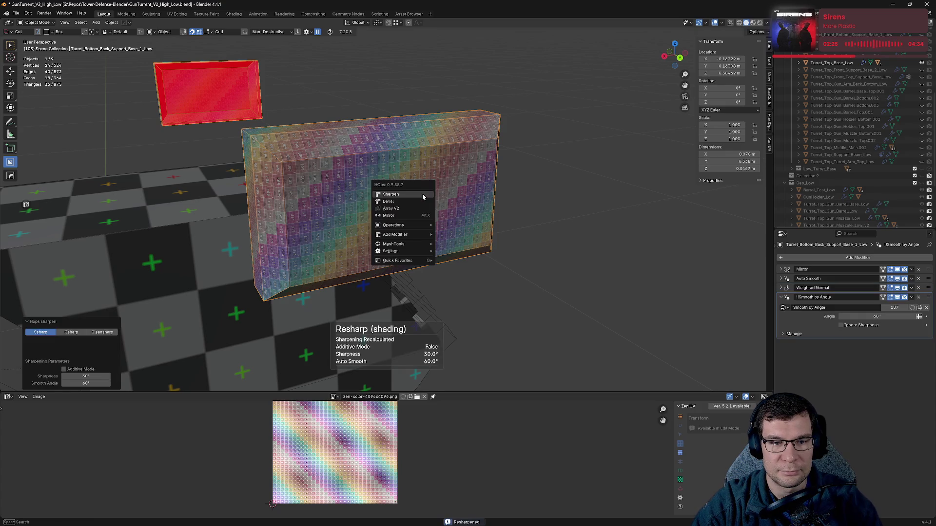
pyautogui.click(422, 194)
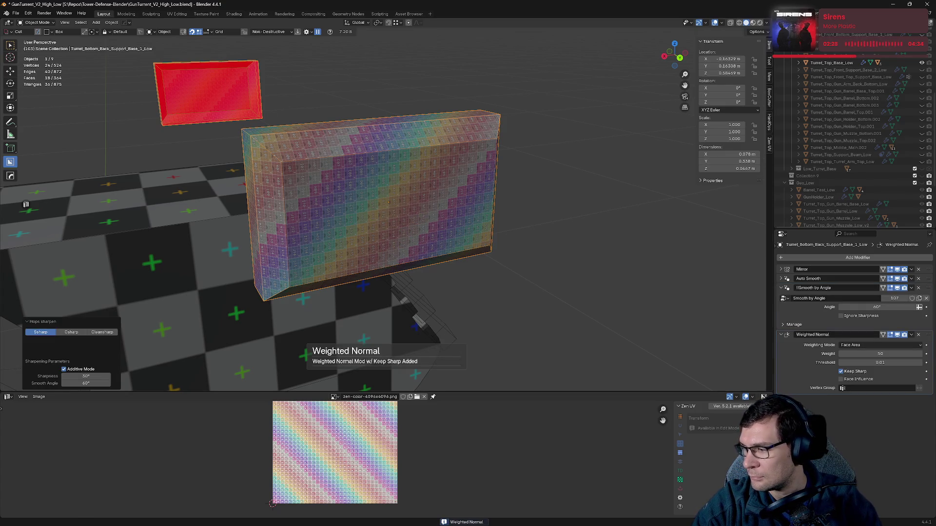
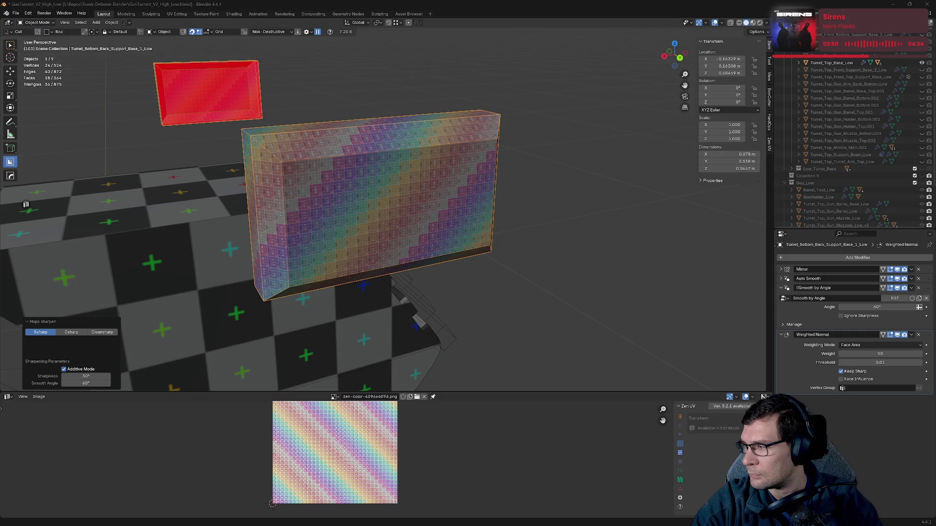
# - Drag the back support box's Mirror modifier to the bottom of its stack and save
pyautogui.moveTo(517, 168)
pyautogui.mouseDown(button='middle')
pyautogui.moveTo(501, 206)
pyautogui.moveTo(732, 153)
pyautogui.moveTo(1, 289)
pyautogui.mouseUp(button='middle')
pyautogui.press('Tab')
pyautogui.click(463, 196)
pyautogui.moveTo(486, 198)
pyautogui.mouseDown(button='middle')
pyautogui.moveTo(255, 198)
pyautogui.moveTo(672, 256)
pyautogui.mouseUp(button='middle')
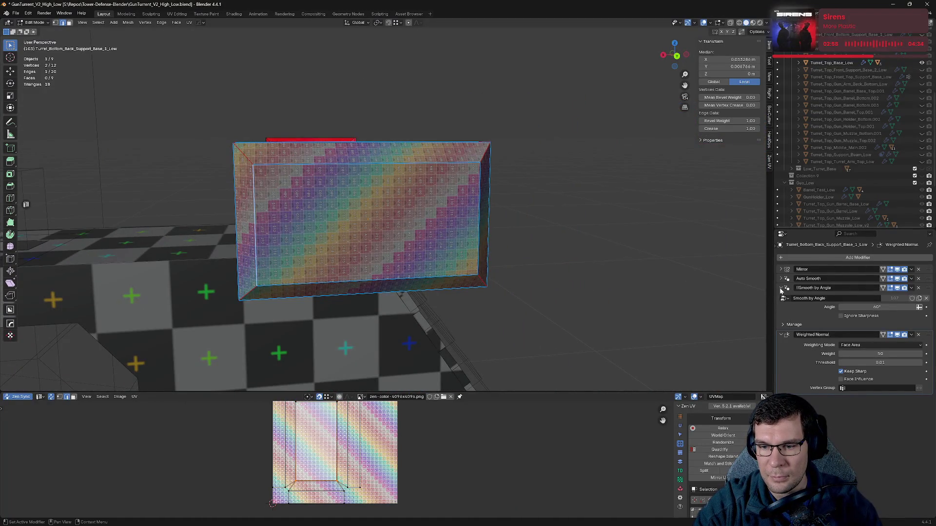
pyautogui.moveTo(781, 288); pyautogui.dragTo(781, 335)
pyautogui.moveTo(927, 270); pyautogui.dragTo(927, 300)
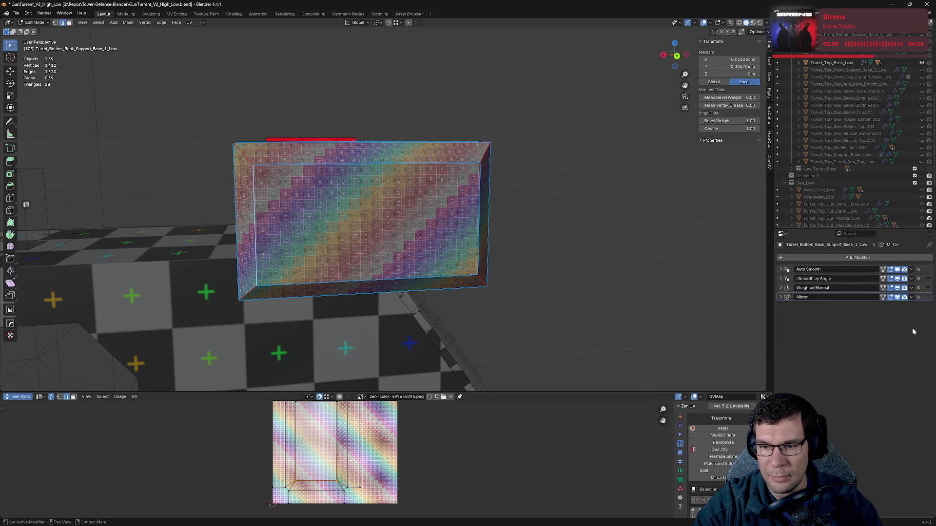
pyautogui.hotkey('ctrl', 's')
# - Back in Object Mode, save again and hide the back support box
pyautogui.moveTo(520, 247)
pyautogui.mouseDown(button='middle')
pyautogui.moveTo(554, 211)
pyautogui.moveTo(555, 222)
pyautogui.moveTo(527, 209)
pyautogui.moveTo(603, 229)
pyautogui.moveTo(503, 219)
pyautogui.moveTo(583, 224)
pyautogui.moveTo(535, 179)
pyautogui.moveTo(482, 173)
pyautogui.moveTo(542, 215)
pyautogui.moveTo(514, 207)
pyautogui.moveTo(561, 215)
pyautogui.mouseUp(button='middle')
pyautogui.press('Tab')
pyautogui.press('Tab')
pyautogui.hotkey('ctrl', 's')
pyautogui.moveTo(616, 286)
pyautogui.mouseDown(button='middle')
pyautogui.moveTo(624, 259)
pyautogui.moveTo(608, 265)
pyautogui.mouseUp(button='middle')
pyautogui.press('h')
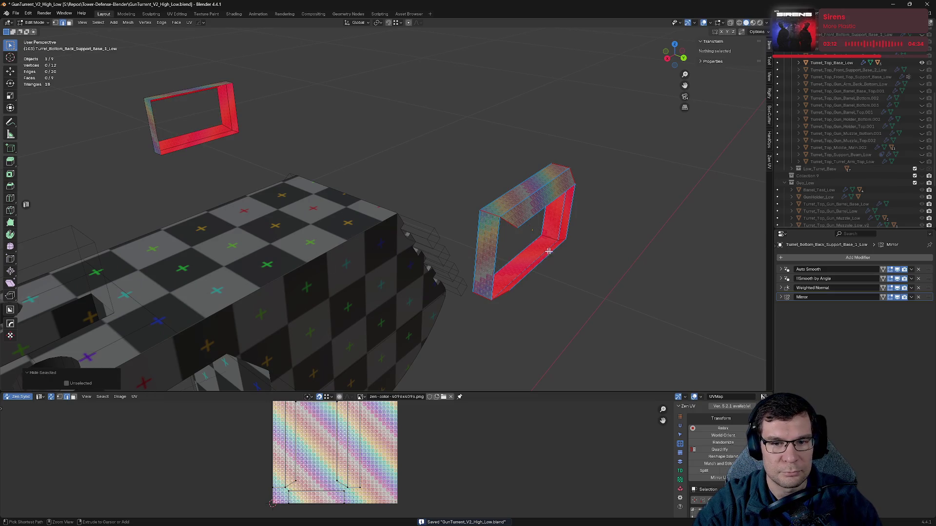
pyautogui.hotkey('alt', 'h')
pyautogui.press('Tab')
pyautogui.press('h')
pyautogui.moveTo(609, 251); pyautogui.dragTo(518, 250, button='middle')
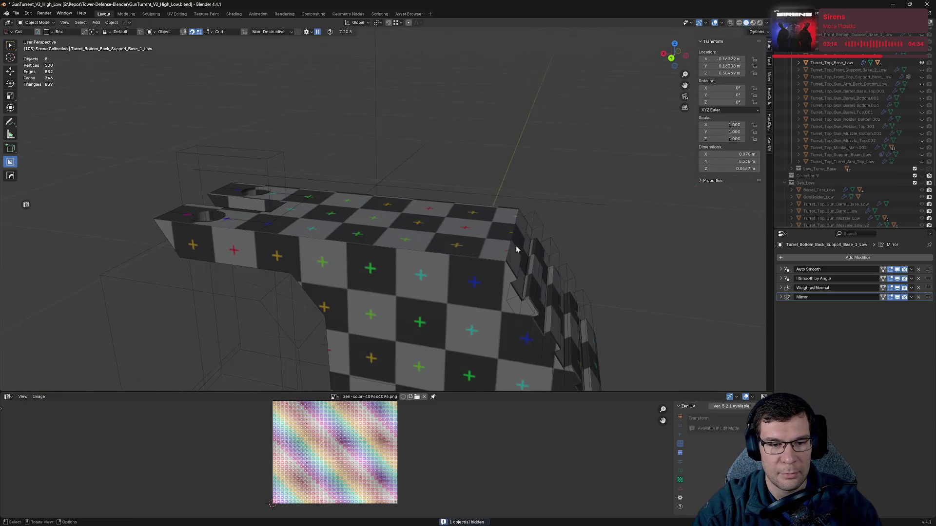
# - Re-sharpen Turret_Top_Base_Low with HardOps Sharpen and weighted normals, then save
pyautogui.scroll(-5, 512, 250)
pyautogui.click(397, 252)
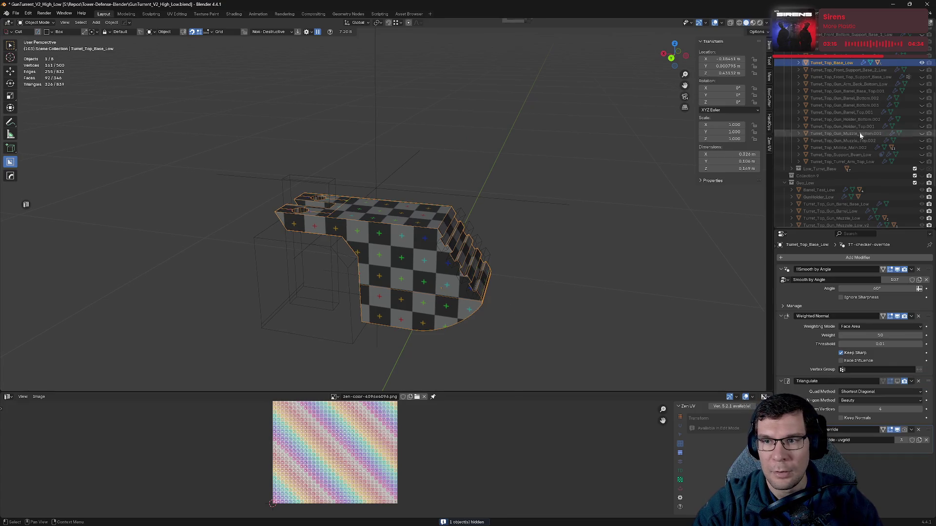
pyautogui.scroll(6, 853, 127)
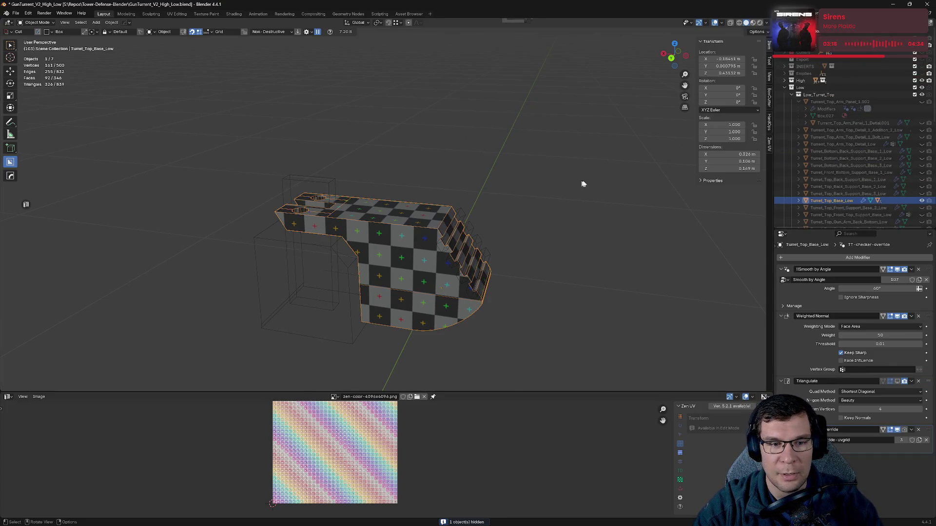
pyautogui.scroll(-10, 848, 143)
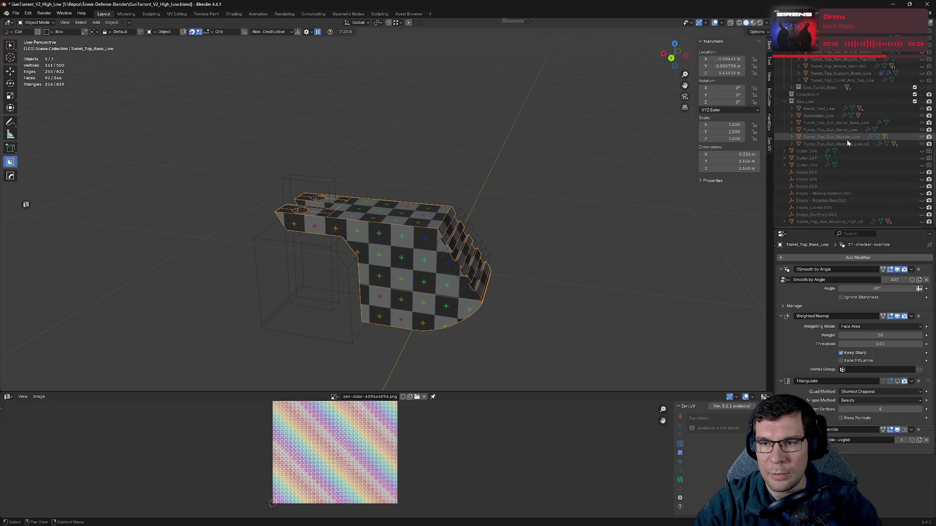
pyautogui.scroll(10, 848, 142)
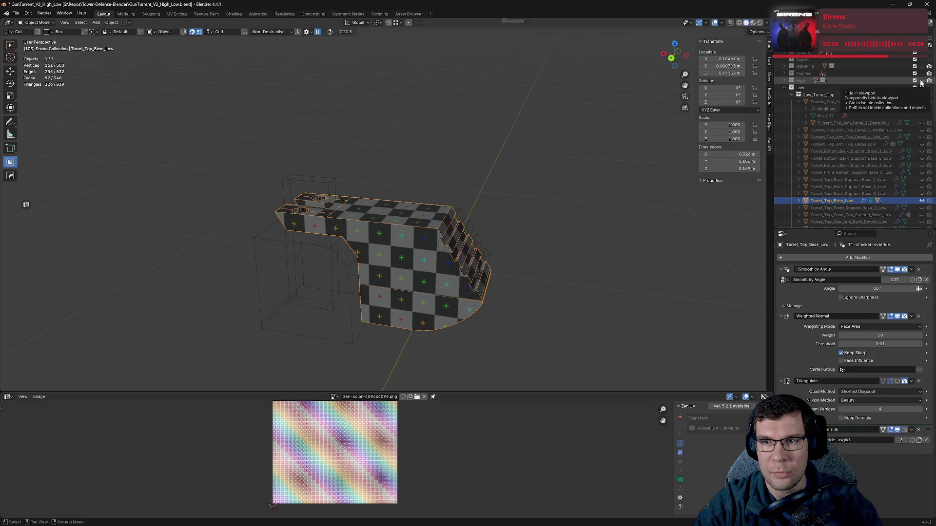
pyautogui.scroll(4, 617, 180)
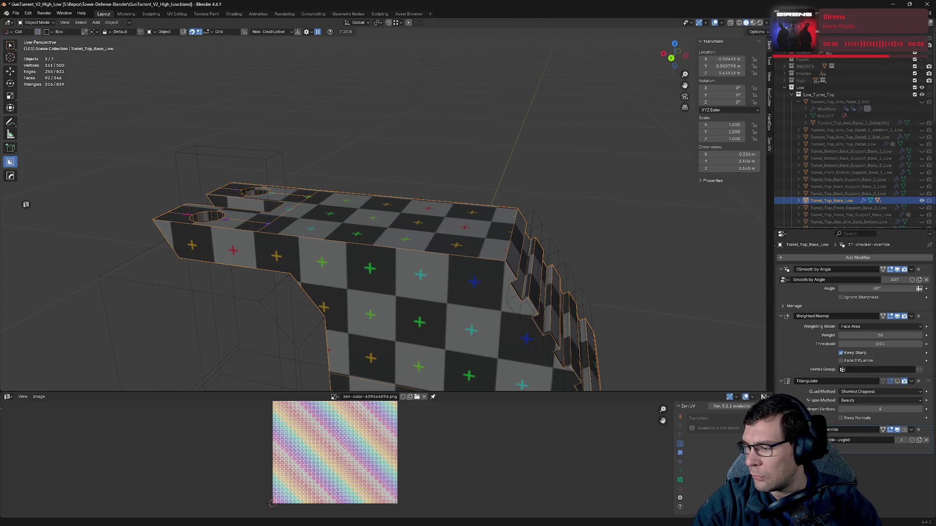
pyautogui.moveTo(739, 259)
pyautogui.mouseDown(button='middle')
pyautogui.moveTo(717, 305)
pyautogui.moveTo(561, 272)
pyautogui.moveTo(600, 290)
pyautogui.moveTo(707, 287)
pyautogui.mouseUp(button='middle')
pyautogui.scroll(6, 522, 317)
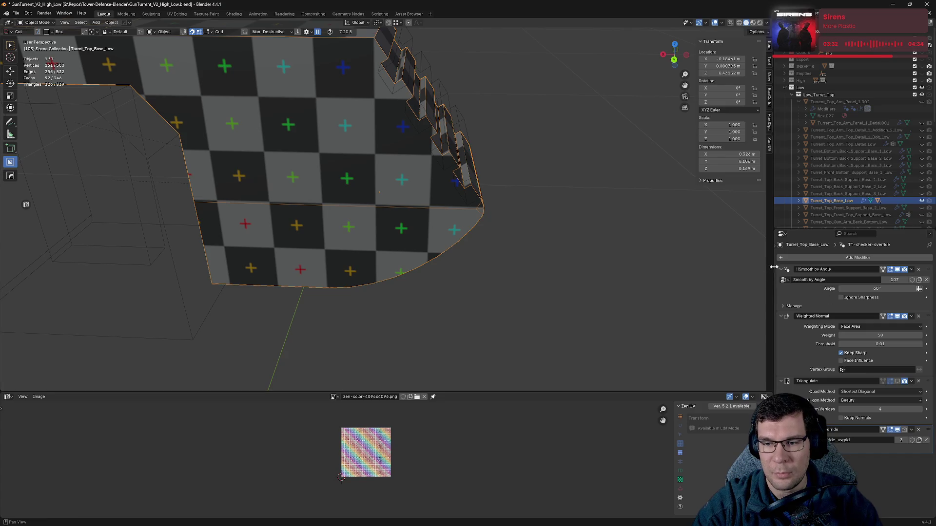
pyautogui.press('q')
pyautogui.click(473, 225)
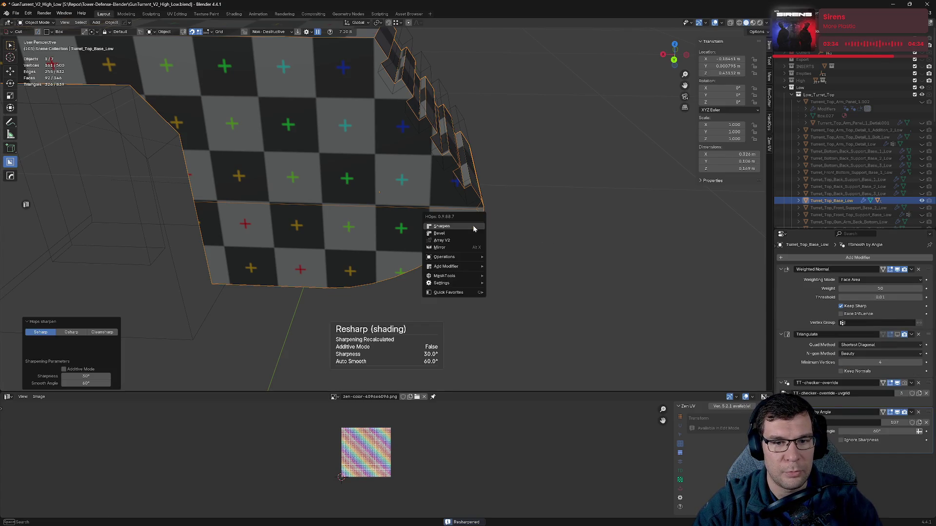
pyautogui.moveTo(530, 245)
pyautogui.mouseDown(button='middle')
pyautogui.moveTo(487, 210)
pyautogui.moveTo(597, 255)
pyautogui.mouseUp(button='middle')
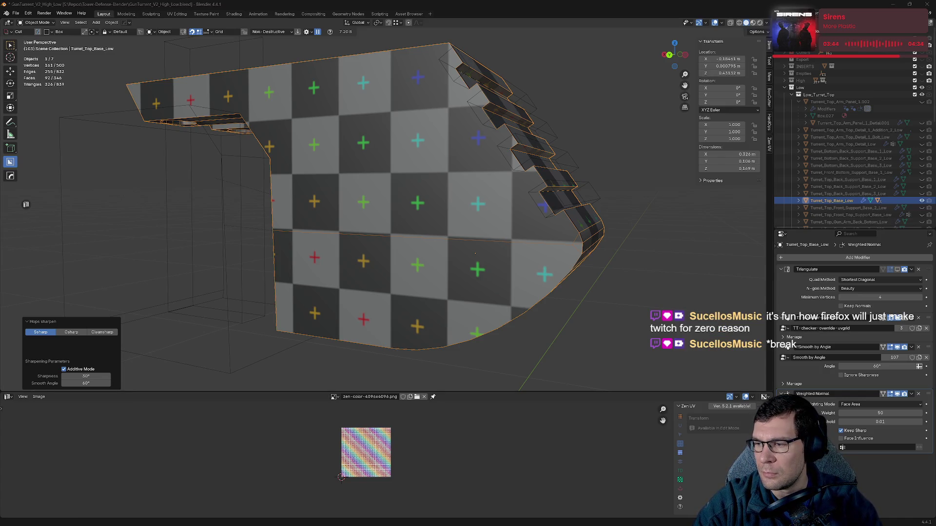
pyautogui.moveTo(556, 195)
pyautogui.mouseDown(button='middle')
pyautogui.moveTo(548, 195)
pyautogui.moveTo(568, 192)
pyautogui.moveTo(522, 195)
pyautogui.moveTo(550, 209)
pyautogui.moveTo(604, 197)
pyautogui.moveTo(607, 185)
pyautogui.moveTo(490, 188)
pyautogui.moveTo(606, 211)
pyautogui.moveTo(539, 210)
pyautogui.moveTo(541, 184)
pyautogui.moveTo(572, 208)
pyautogui.moveTo(597, 202)
pyautogui.moveTo(595, 235)
pyautogui.moveTo(579, 219)
pyautogui.moveTo(587, 241)
pyautogui.mouseUp(button='middle')
pyautogui.hotkey('ctrl', 's')
pyautogui.hotkey('ctrl', 's')
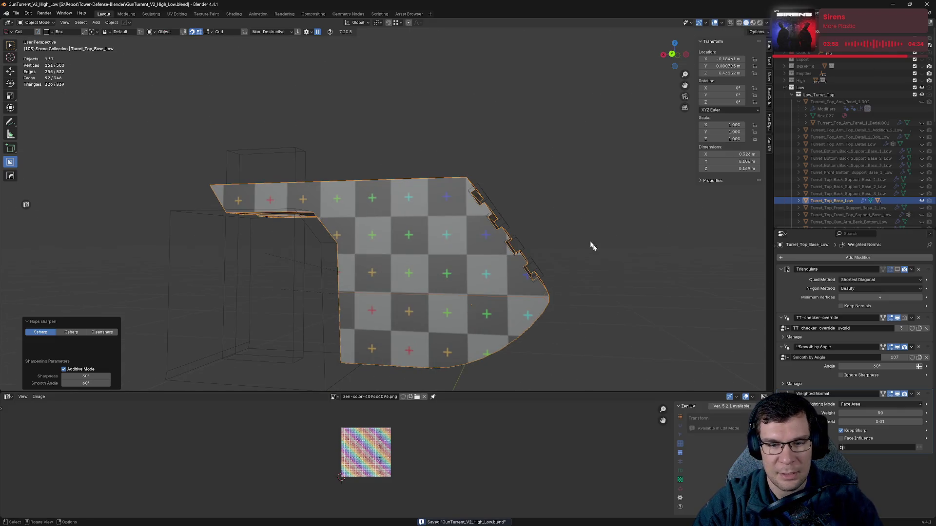
# - Collapse the modifier panels, show Triangulate in the viewport, and delete the TT-checker-override modifier
pyautogui.click(781, 269)
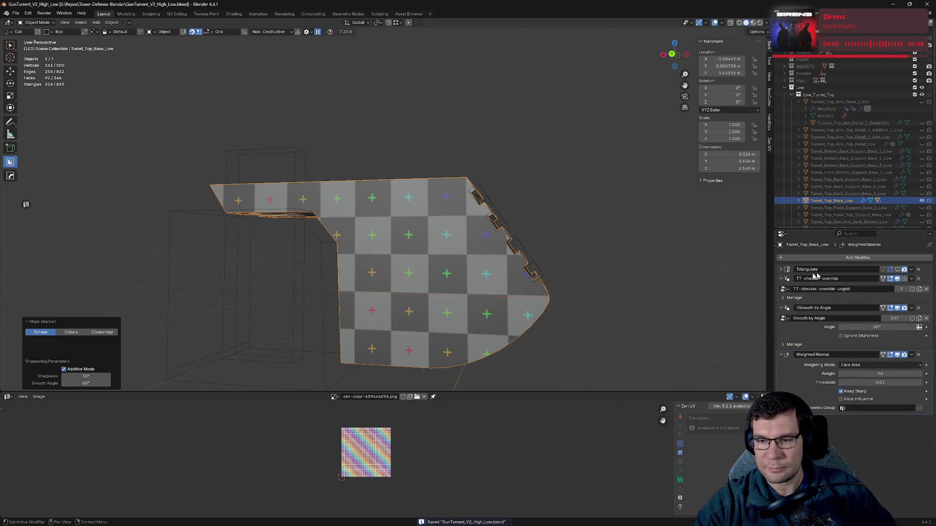
pyautogui.click(897, 269)
pyautogui.click(781, 279)
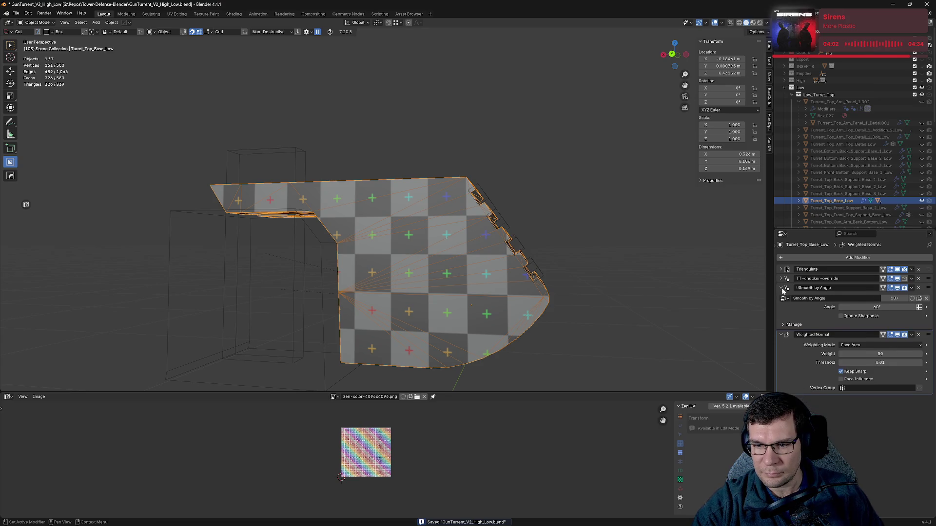
pyautogui.click(781, 288)
pyautogui.click(782, 297)
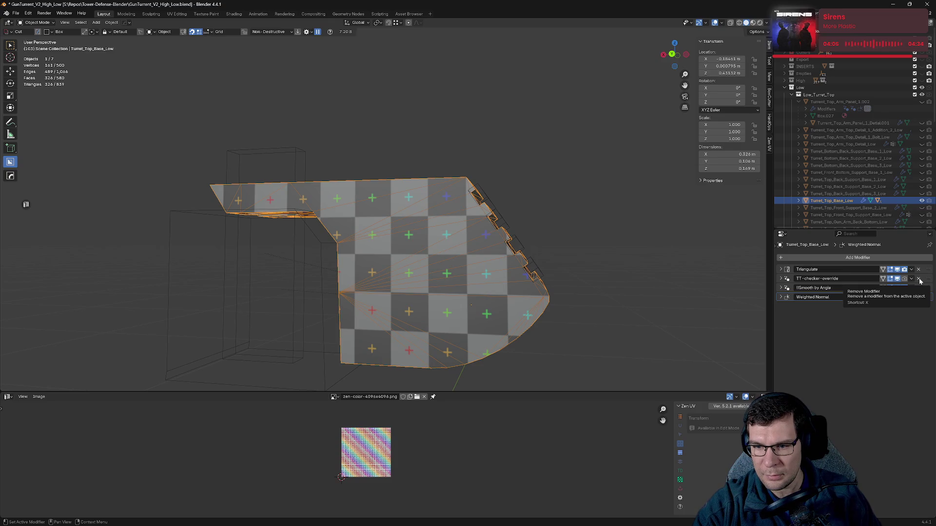
pyautogui.click(919, 280)
pyautogui.moveTo(510, 328)
pyautogui.mouseDown(button='middle')
pyautogui.moveTo(535, 254)
pyautogui.moveTo(502, 187)
pyautogui.moveTo(527, 226)
pyautogui.mouseUp(button='middle')
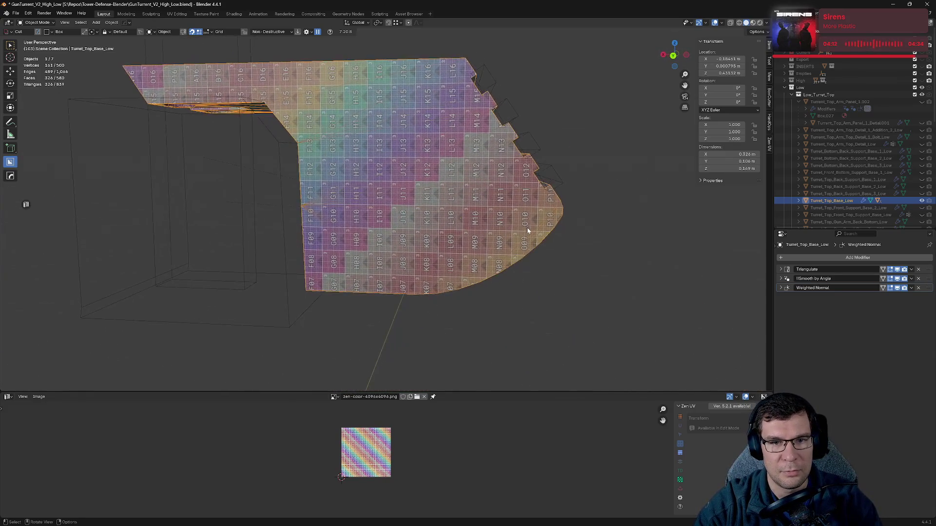
# - Check the top base's UV texture in Edit Mode, save, then hide Turret_Top_Base_Low
pyautogui.press('Tab')
pyautogui.keyDown('shift'); pyautogui.moveTo(510, 179); pyautogui.dragTo(536, 232, button='middle'); pyautogui.keyUp('shift')
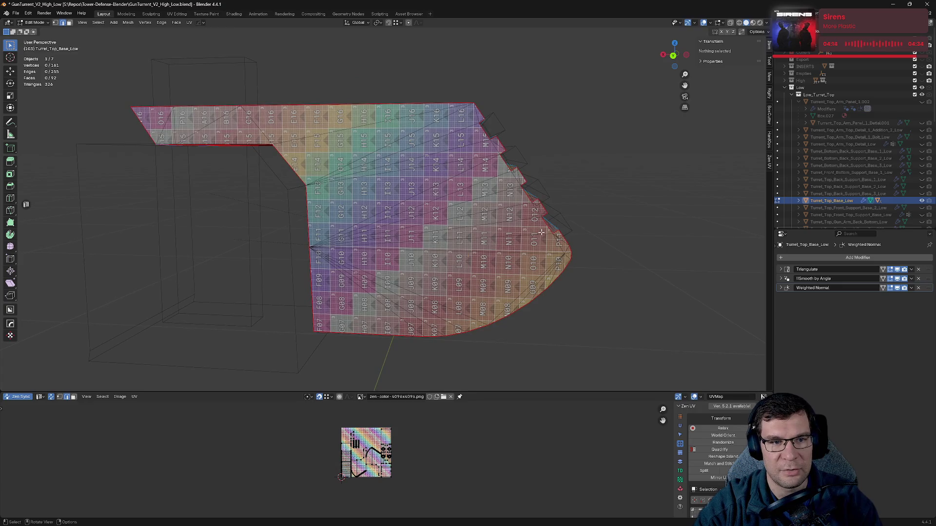
pyautogui.moveTo(534, 247)
pyautogui.mouseDown(button='middle')
pyautogui.moveTo(589, 278)
pyautogui.moveTo(453, 221)
pyautogui.mouseUp(button='middle')
pyautogui.hotkey('ctrl', 's')
pyautogui.scroll(5, 456, 229)
pyautogui.scroll(-10, 463, 244)
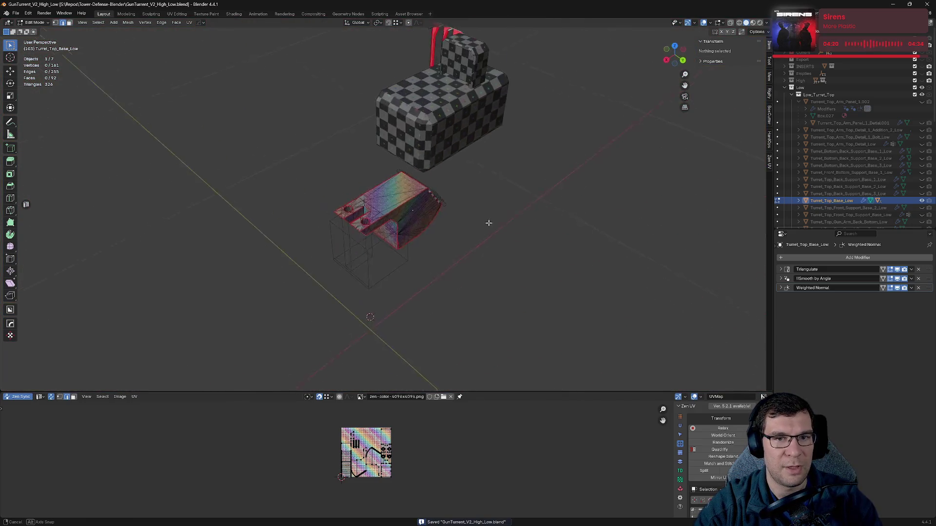
pyautogui.press('Home')
pyautogui.press('Tab')
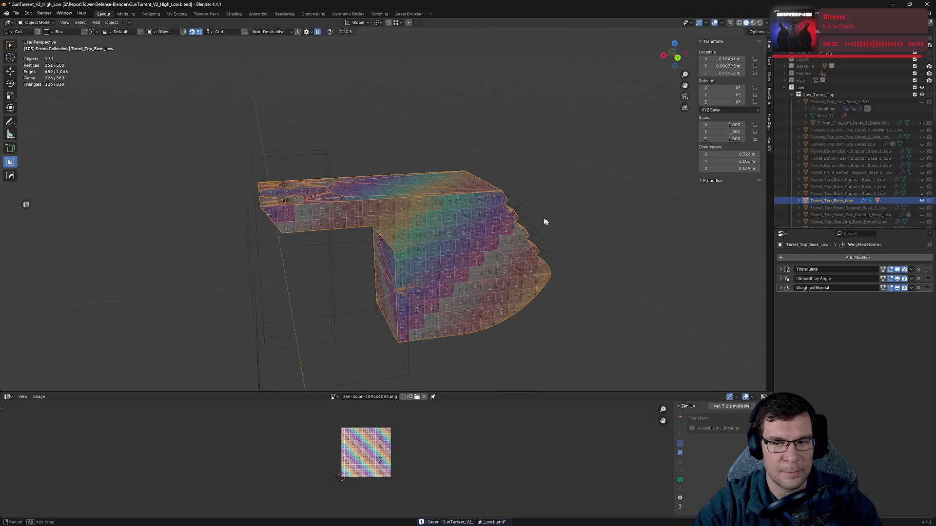
pyautogui.press('h')
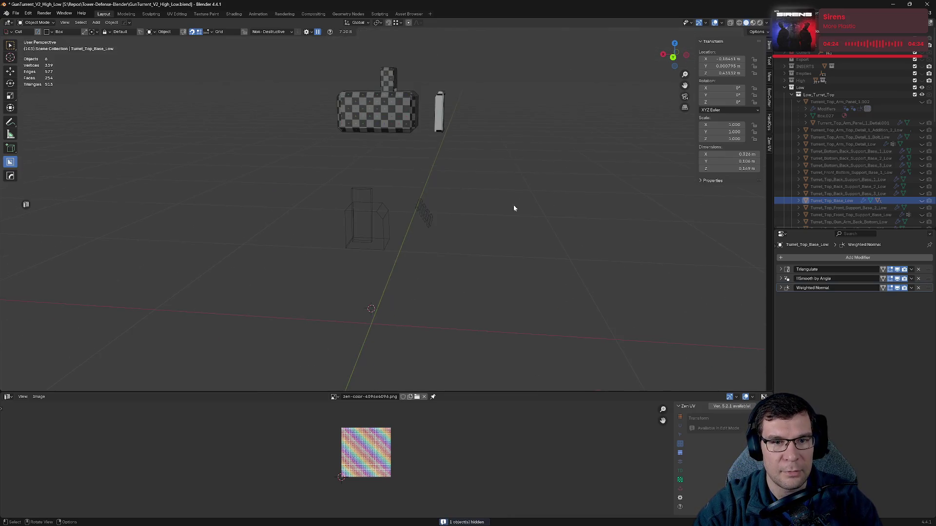
# - Select the thin Turret_Top_Locator_Bracket_Low and frame the view on it
pyautogui.moveTo(524, 216); pyautogui.dragTo(551, 209, button='middle')
pyautogui.scroll(-4, 812, 166)
pyautogui.click(446, 117)
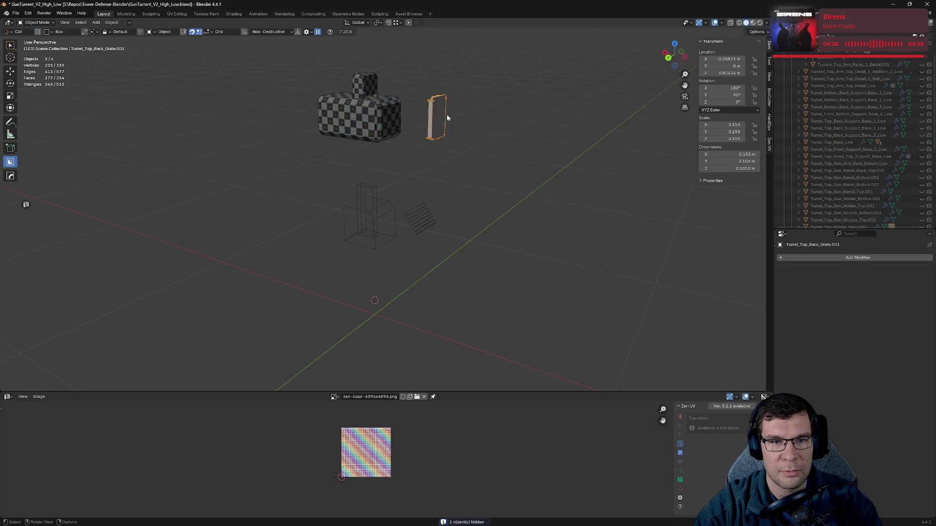
pyautogui.scroll(4, 491, 99)
pyautogui.moveTo(491, 99); pyautogui.dragTo(535, 239, button='middle')
pyautogui.scroll(-3, 429, 205)
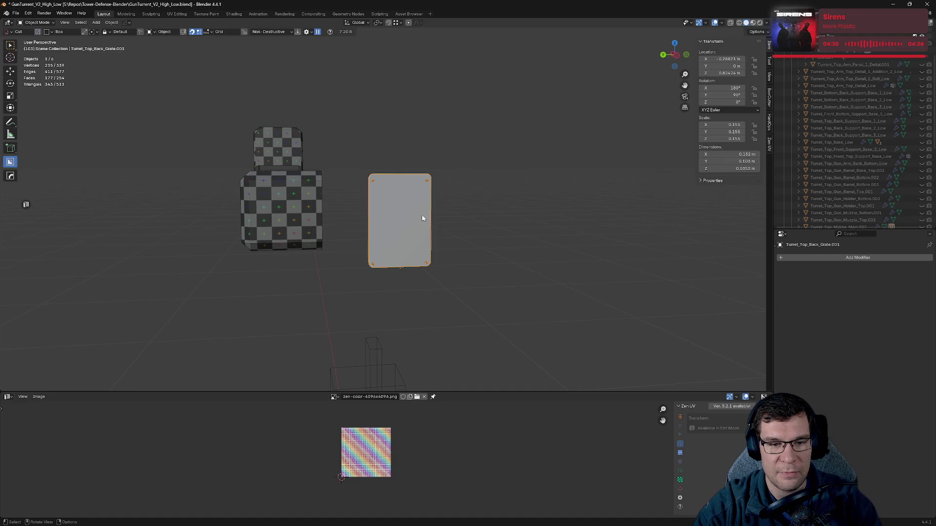
pyautogui.moveTo(407, 296)
pyautogui.mouseDown(button='middle')
pyautogui.moveTo(439, 226)
pyautogui.moveTo(512, 249)
pyautogui.moveTo(548, 290)
pyautogui.mouseUp(button='middle')
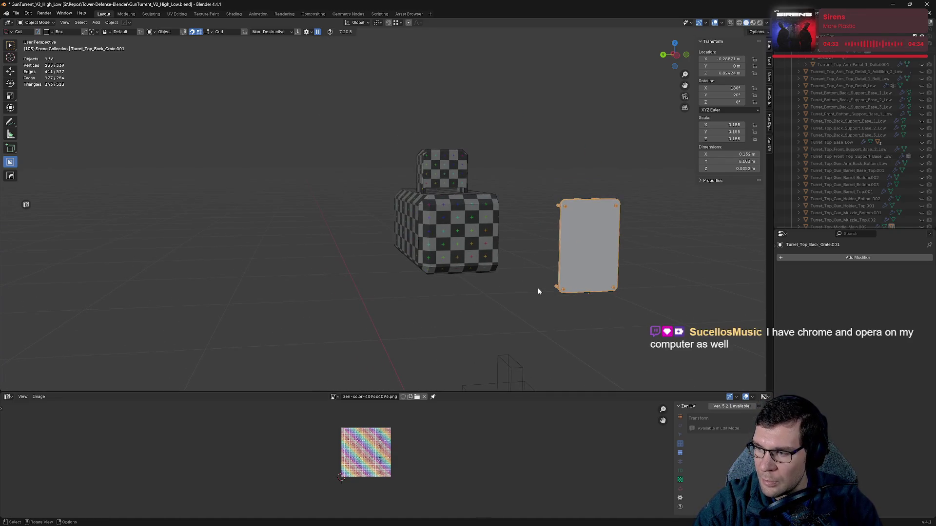
pyautogui.click(423, 239)
pyautogui.moveTo(518, 218)
pyautogui.mouseDown(button='middle')
pyautogui.moveTo(446, 236)
pyautogui.moveTo(575, 237)
pyautogui.moveTo(488, 248)
pyautogui.moveTo(518, 272)
pyautogui.mouseUp(button='middle')
pyautogui.click(520, 249)
pyautogui.press('KP_Decimal')
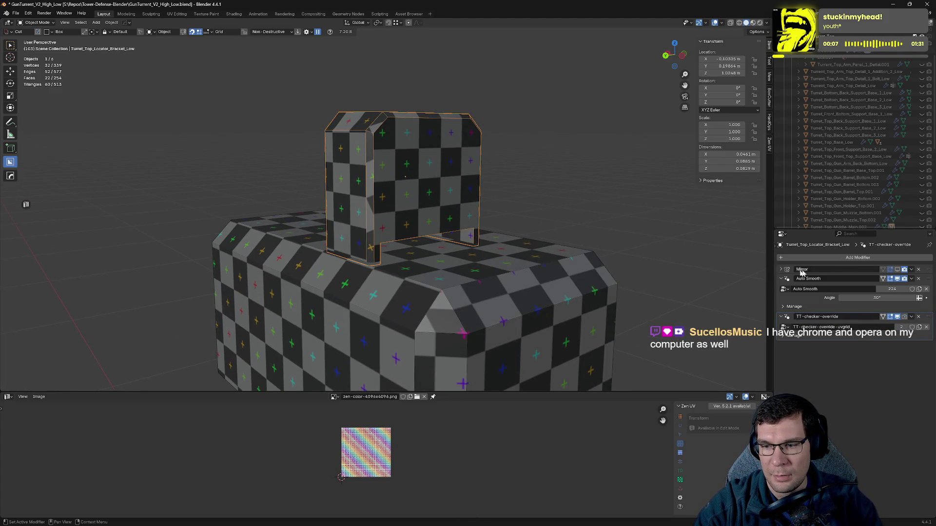
# - Show the bracket's Mirror in the viewport and remove its TT-checker-override modifier
pyautogui.click(896, 271)
pyautogui.click(783, 290)
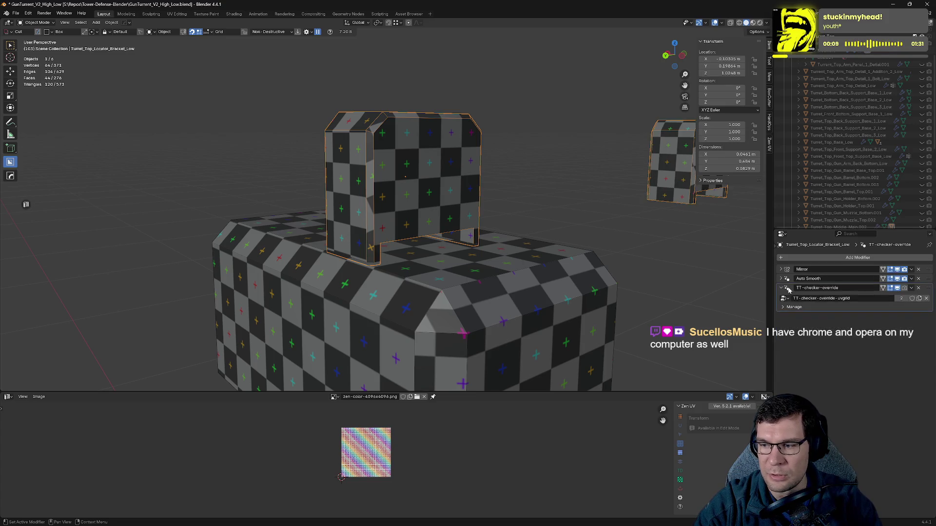
pyautogui.click(782, 288)
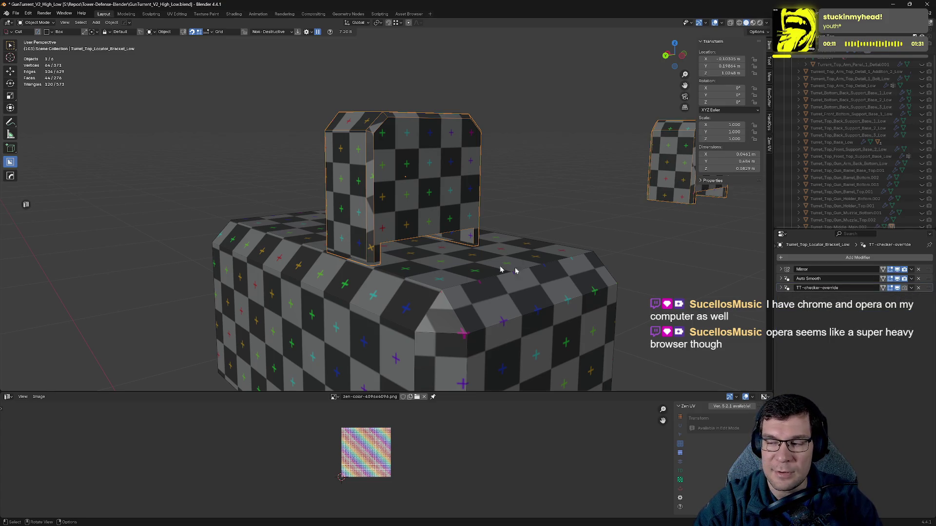
pyautogui.click(896, 289)
pyautogui.click(896, 288)
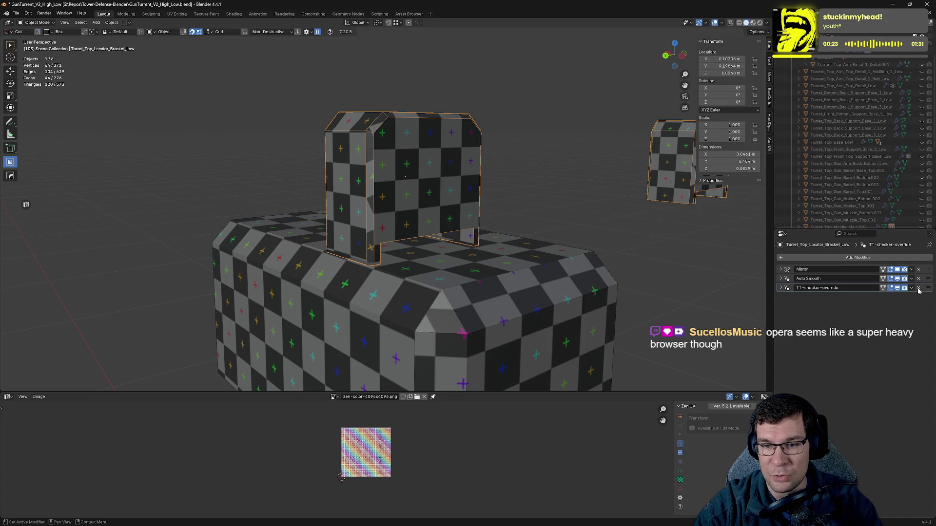
pyautogui.click(918, 288)
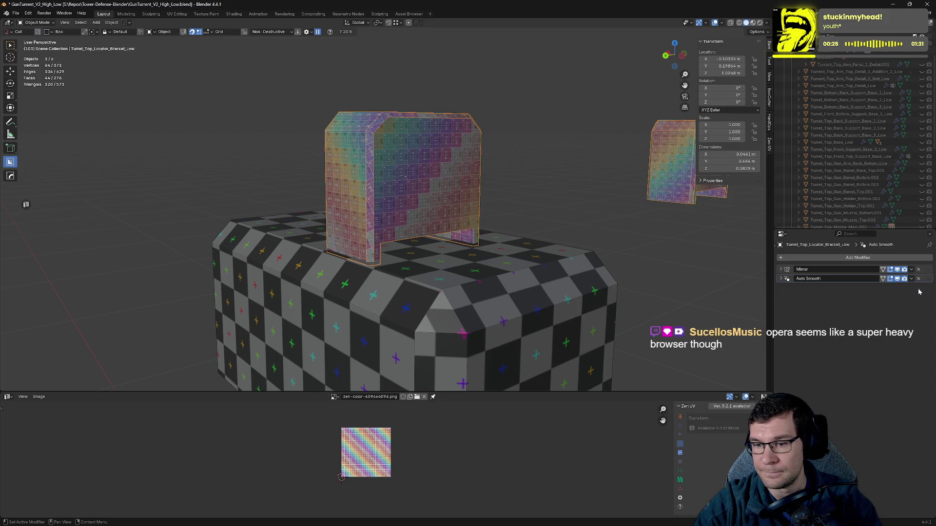
pyautogui.moveTo(928, 270); pyautogui.dragTo(926, 282)
# - Add Smooth by Angle and Weighted Normal via HardOps, moving Mirror to the stack bottom
pyautogui.press('q')
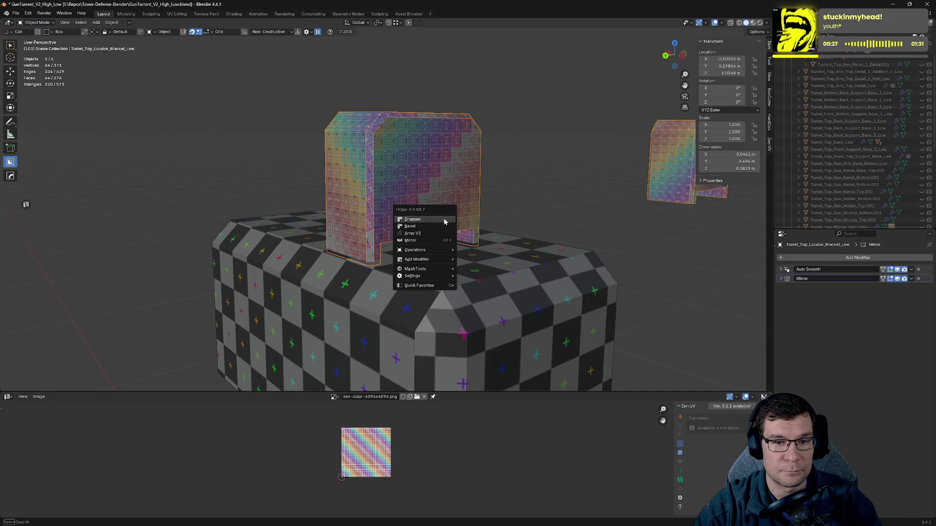
pyautogui.click(444, 221)
pyautogui.press('q')
pyautogui.click(439, 239)
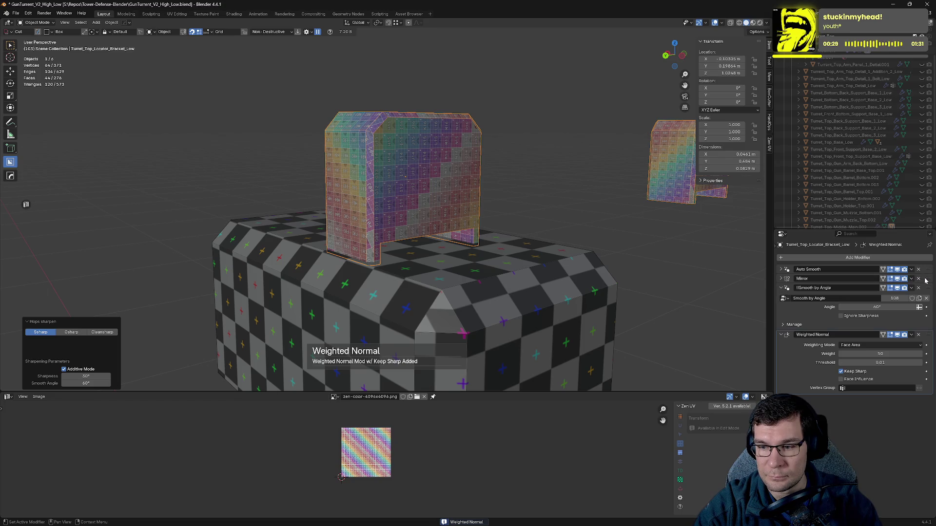
pyautogui.moveTo(927, 279); pyautogui.dragTo(902, 389)
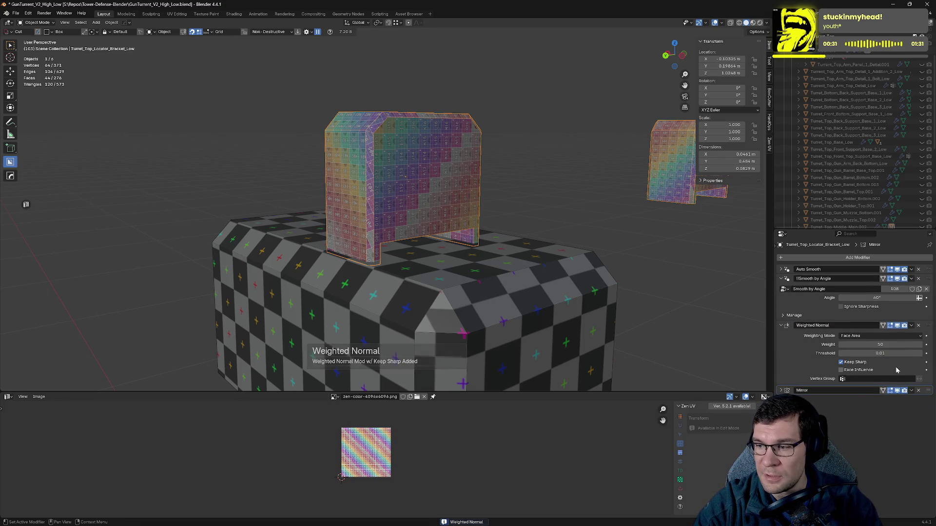
pyautogui.click(781, 279)
pyautogui.click(782, 287)
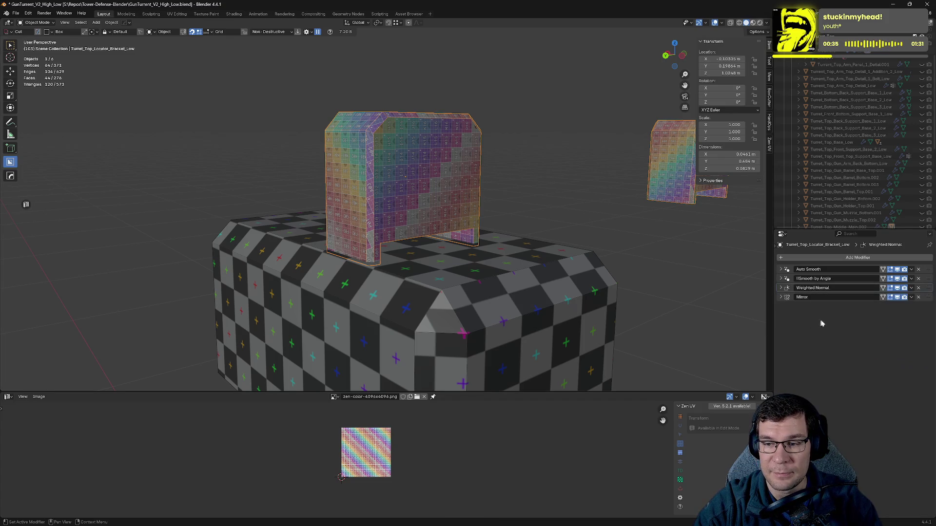
# - Hide the locator bracket and select the side-section box
pyautogui.scroll(-5, 560, 300)
pyautogui.moveTo(561, 300); pyautogui.dragTo(589, 293, button='middle')
pyautogui.scroll(5, 560, 293)
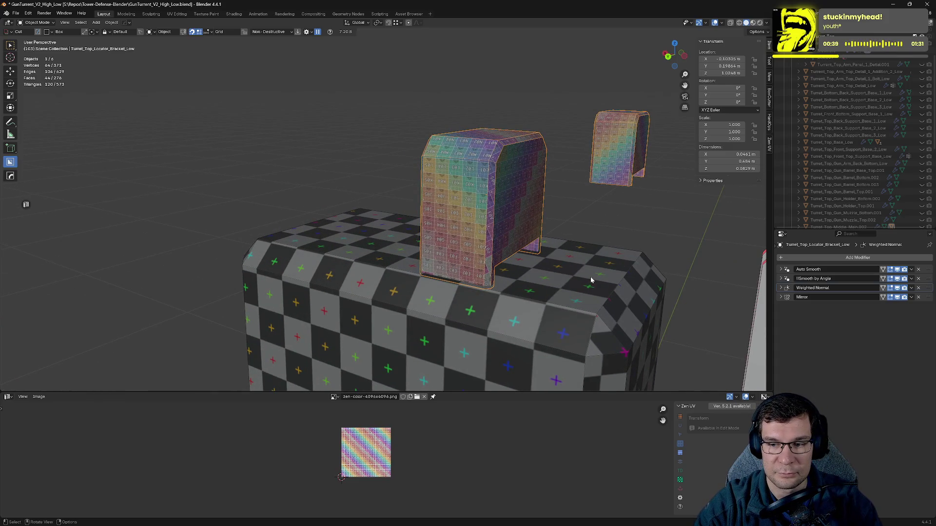
pyautogui.press('h')
pyautogui.click(592, 279)
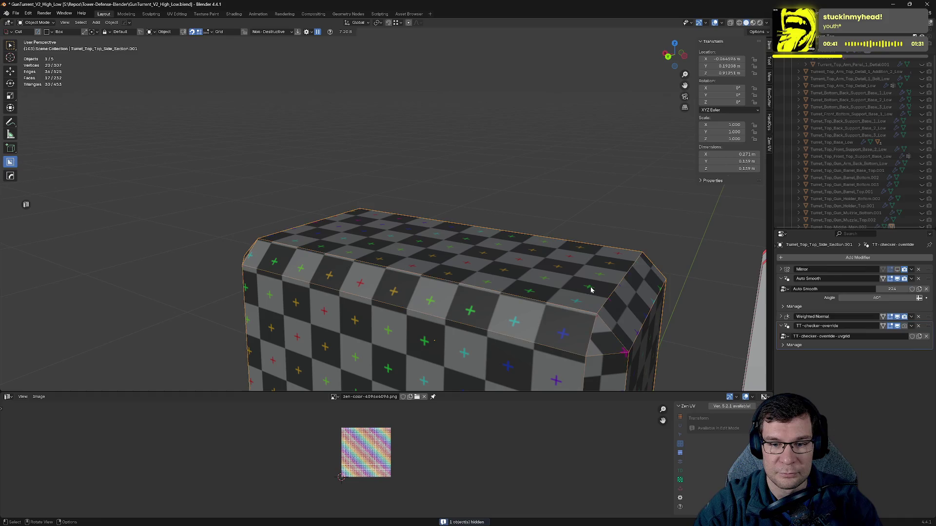
# - Show the side box's mirrored half, HardOps-sharpen it, and delete TT-checker-override
pyautogui.press('KP_Decimal')
pyautogui.click(897, 270)
pyautogui.moveTo(634, 273); pyautogui.dragTo(591, 273, button='middle')
pyautogui.scroll(2, 750, 326)
pyautogui.press('q')
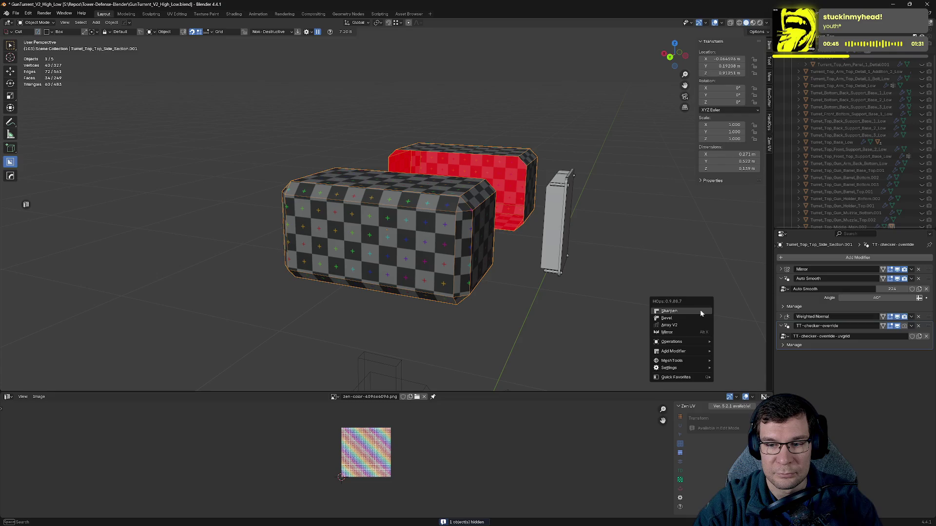
pyautogui.click(702, 312)
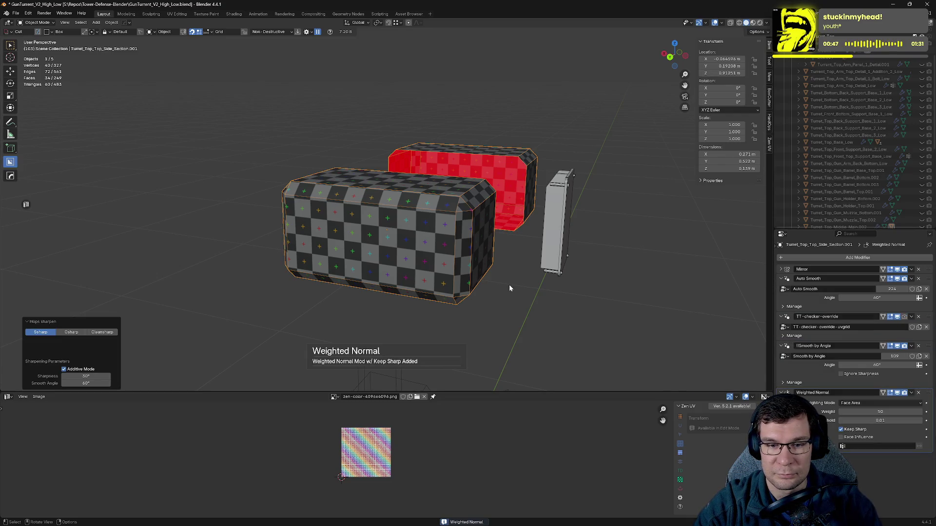
pyautogui.click(918, 317)
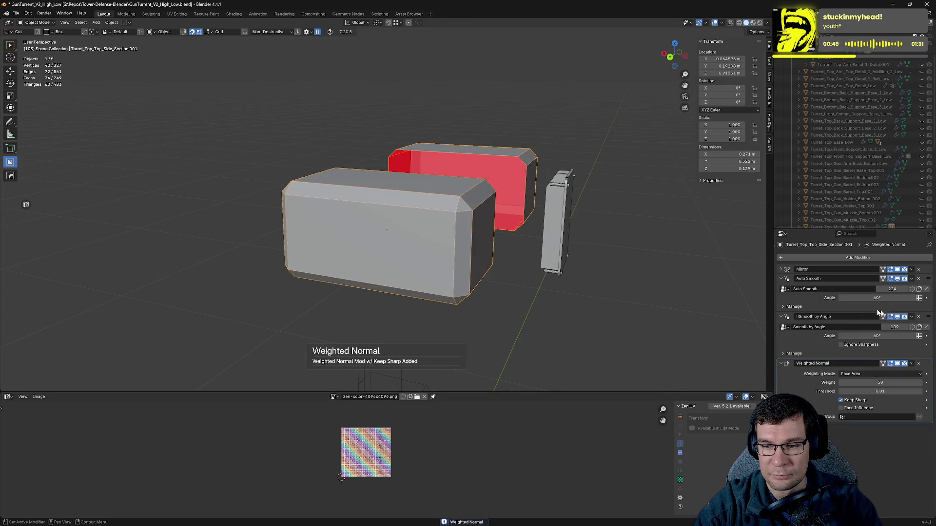
# - Mark the side box's UVs finished with Zen UV so the checker covers them
pyautogui.press('Tab')
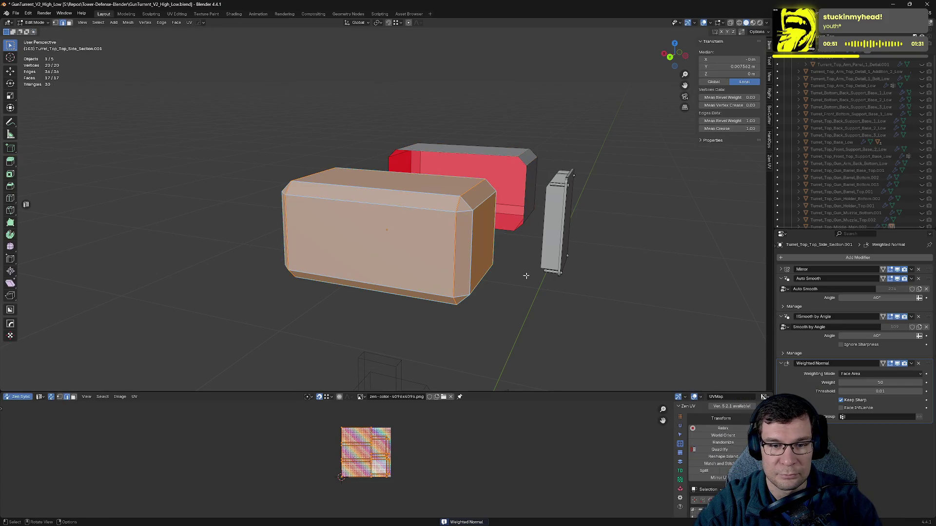
pyautogui.hotkey('alt', 'e')
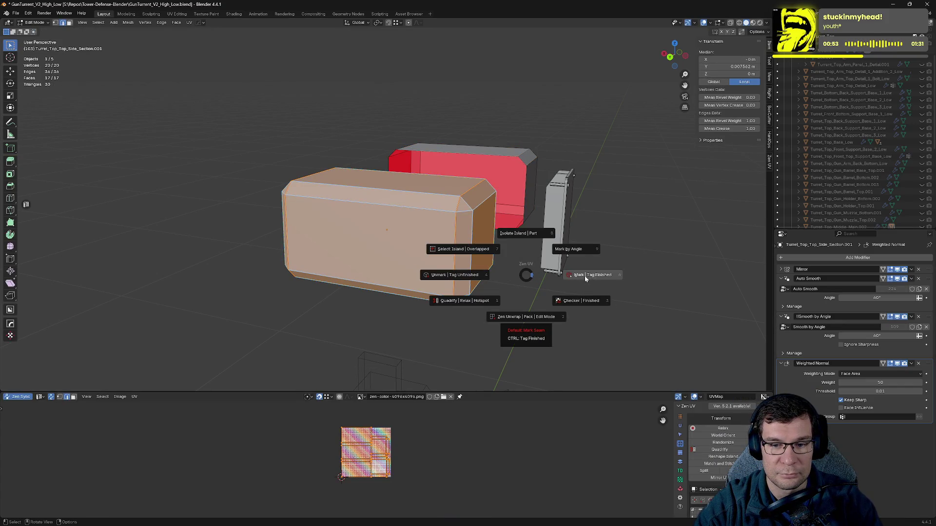
pyautogui.click(580, 303)
pyautogui.press('Tab')
pyautogui.moveTo(574, 298)
pyautogui.mouseDown(button='middle')
pyautogui.moveTo(577, 282)
pyautogui.moveTo(626, 291)
pyautogui.moveTo(478, 271)
pyautogui.moveTo(515, 273)
pyautogui.mouseUp(button='middle')
pyautogui.scroll(3, 478, 272)
# - Inspect the checker on the box's far side, save, and return to Object Mode
pyautogui.press('Tab')
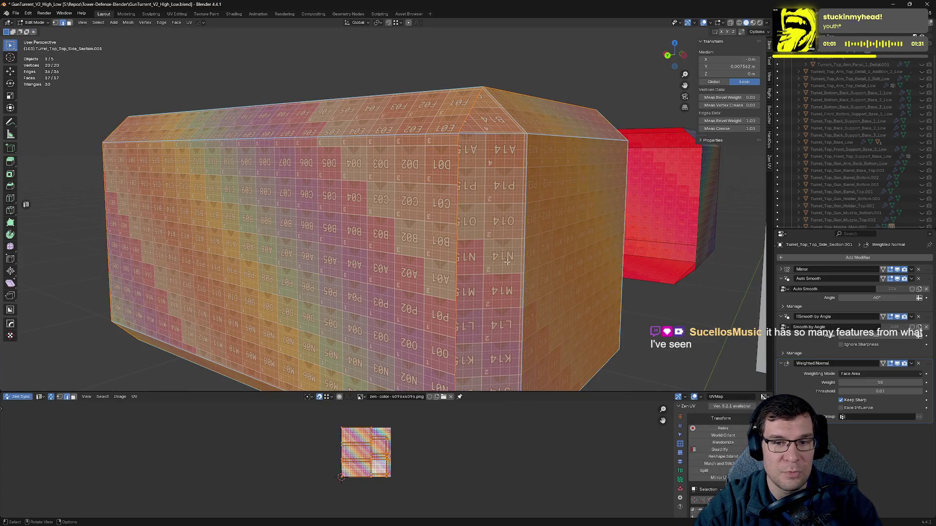
pyautogui.click(507, 261)
pyautogui.scroll(-2, 506, 261)
pyautogui.moveTo(505, 261)
pyautogui.mouseDown(button='middle')
pyautogui.moveTo(469, 233)
pyautogui.moveTo(431, 236)
pyautogui.moveTo(487, 244)
pyautogui.mouseUp(button='middle')
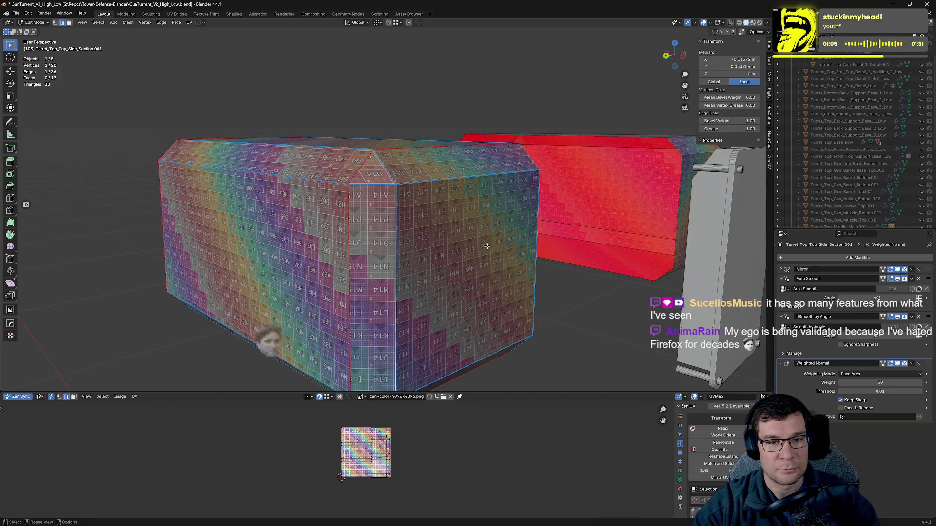
pyautogui.moveTo(418, 240)
pyautogui.mouseDown(button='middle')
pyautogui.moveTo(449, 219)
pyautogui.moveTo(503, 226)
pyautogui.moveTo(423, 236)
pyautogui.mouseUp(button='middle')
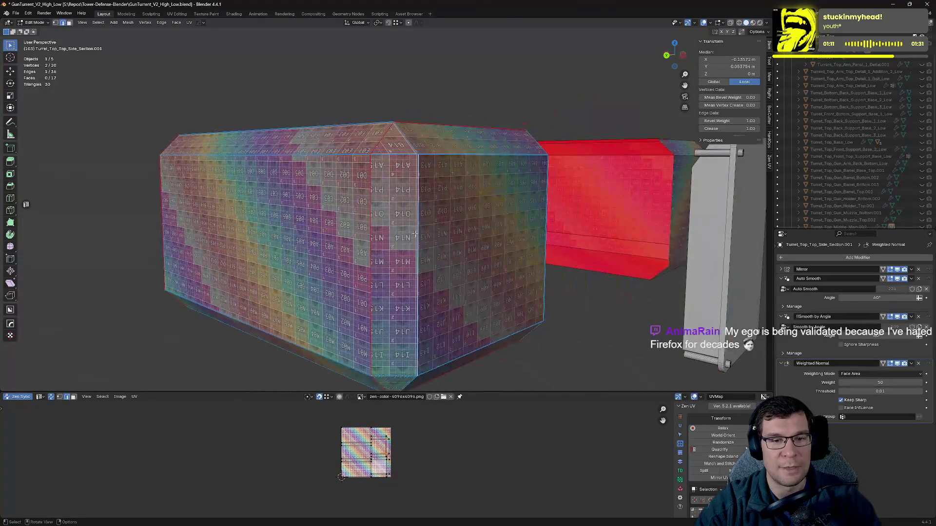
pyautogui.hotkey('ctrl', 's')
pyautogui.moveTo(543, 234)
pyautogui.mouseDown(button='middle')
pyautogui.moveTo(587, 239)
pyautogui.moveTo(621, 227)
pyautogui.moveTo(522, 220)
pyautogui.mouseUp(button='middle')
pyautogui.press('Tab')
# - Hide the textured side box and select the back grate
pyautogui.press('h')
pyautogui.click(522, 221)
pyautogui.scroll(-2, 523, 224)
pyautogui.scroll(-3, 587, 252)
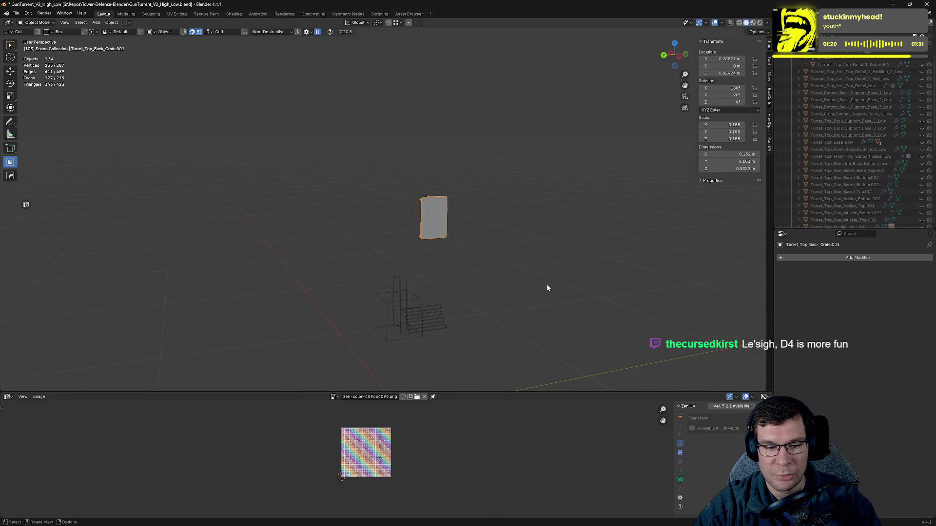
pyautogui.scroll(5, 577, 267)
# - Mark the back grate's UVs finished with the Zen UV pie and frame it
pyautogui.press('Tab')
pyautogui.hotkey('alt', 'e')
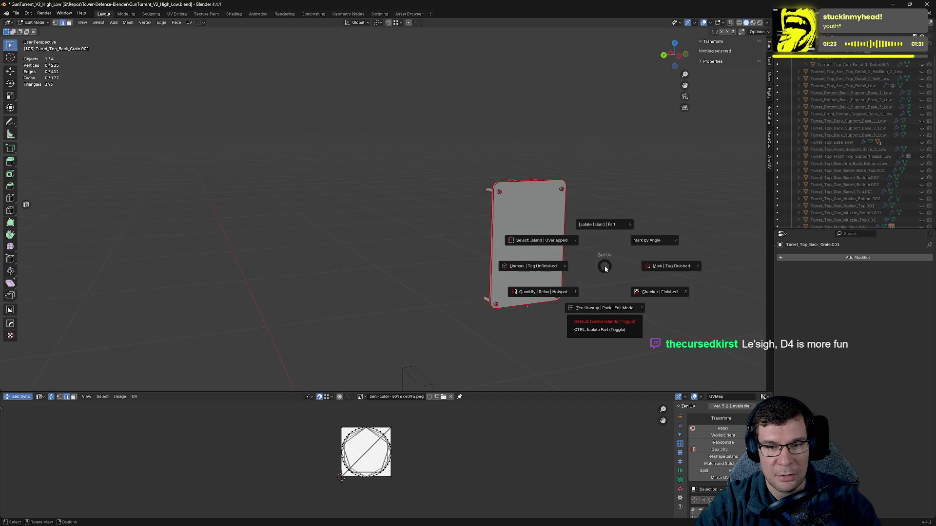
pyautogui.click(662, 268)
pyautogui.hotkey('alt', 'e')
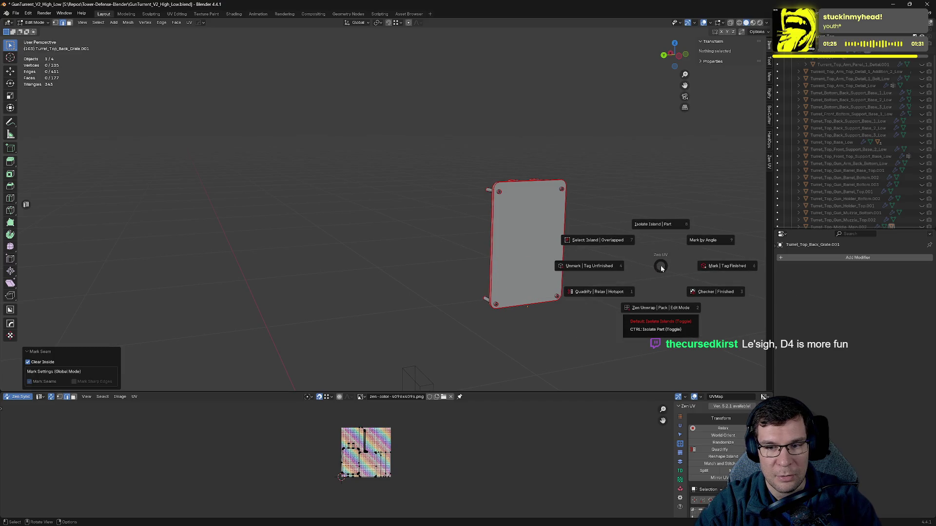
pyautogui.click(717, 293)
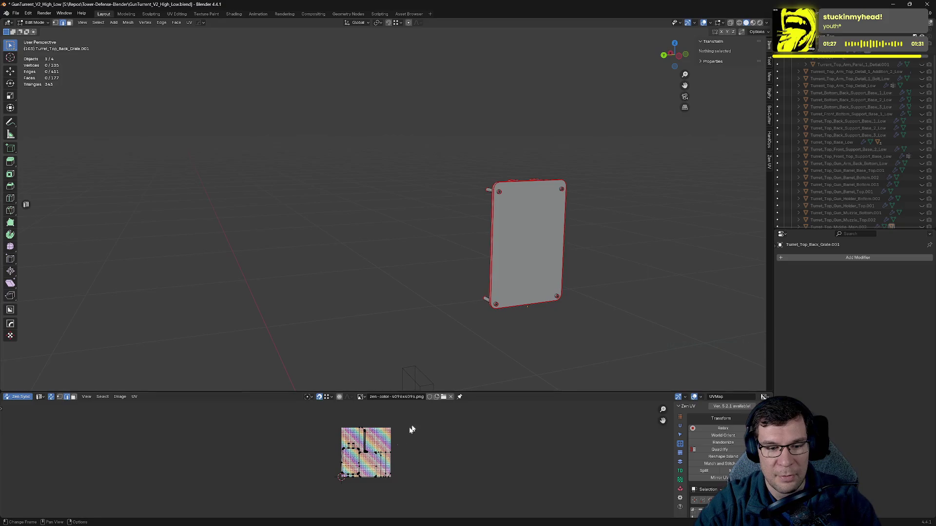
pyautogui.scroll(5, 418, 423)
pyautogui.scroll(5, 544, 265)
pyautogui.press('Home')
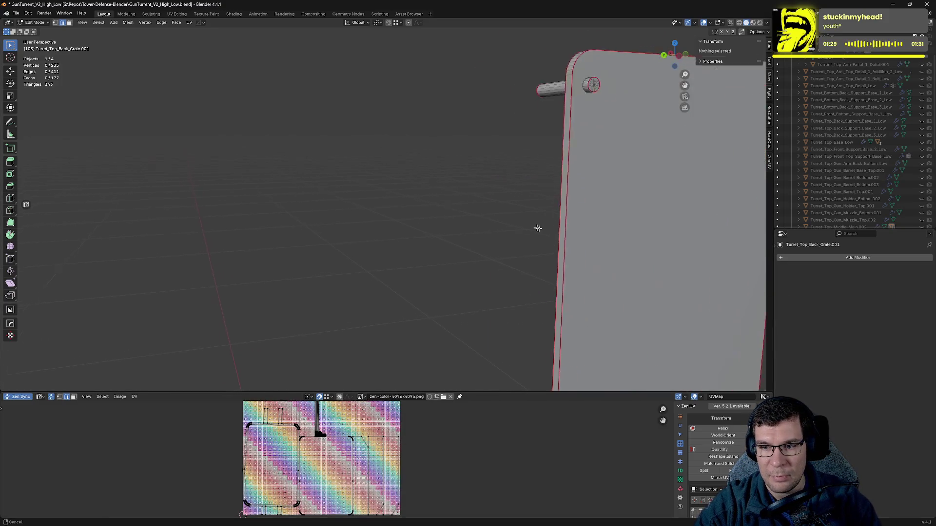
# - Show the grate's Material properties with the Top material
pyautogui.scroll(-5, 673, 234)
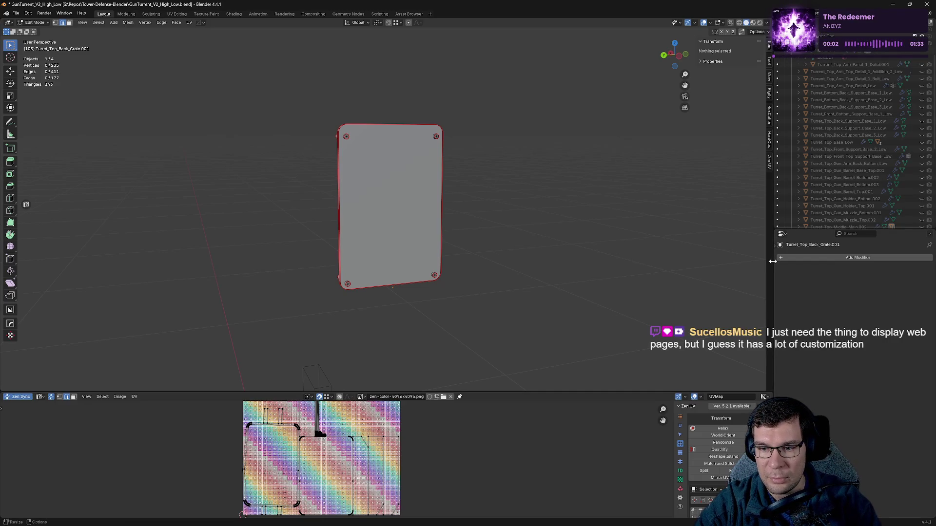
pyautogui.click(777, 244)
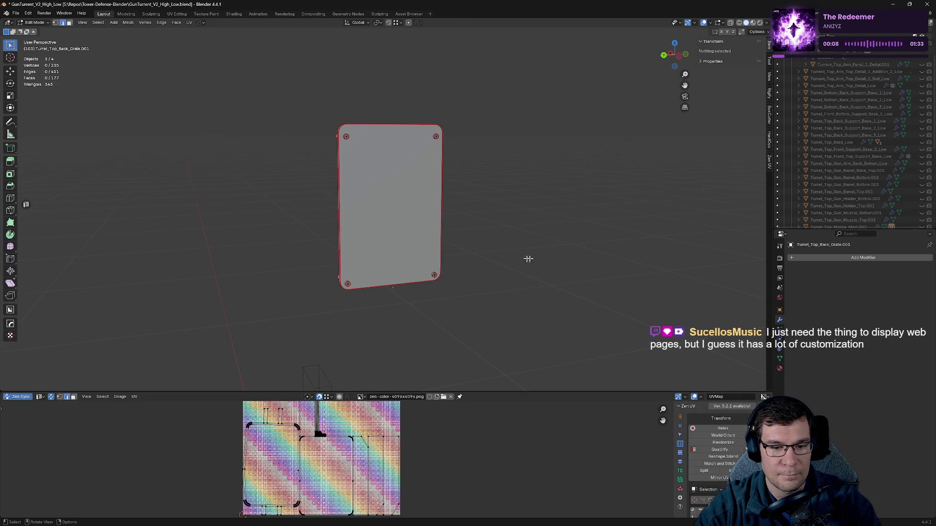
pyautogui.click(780, 369)
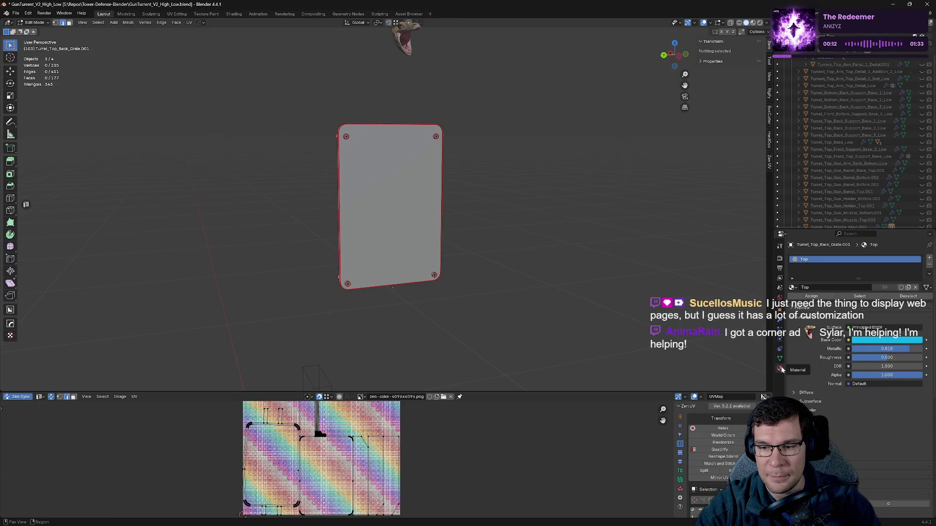
# - Browse the available materials and edit the Top material's name
pyautogui.click(792, 287)
pyautogui.click(855, 289)
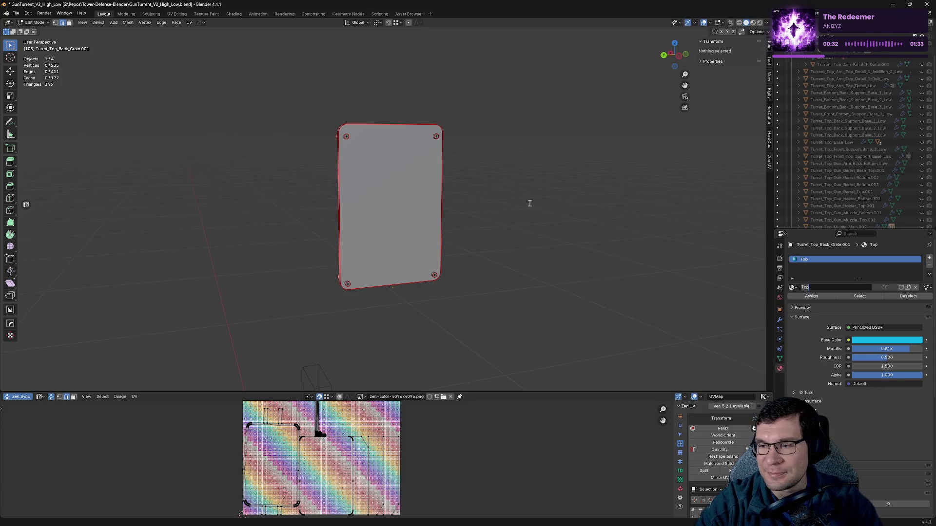
pyautogui.moveTo(518, 194)
pyautogui.mouseDown(button='middle')
pyautogui.moveTo(583, 188)
pyautogui.moveTo(585, 205)
pyautogui.mouseUp(button='middle')
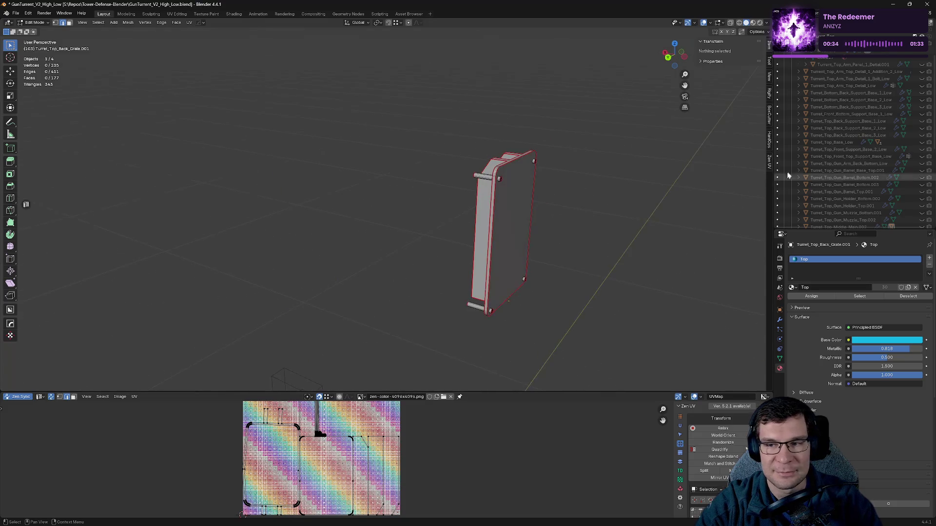
pyautogui.scroll(5, 852, 96)
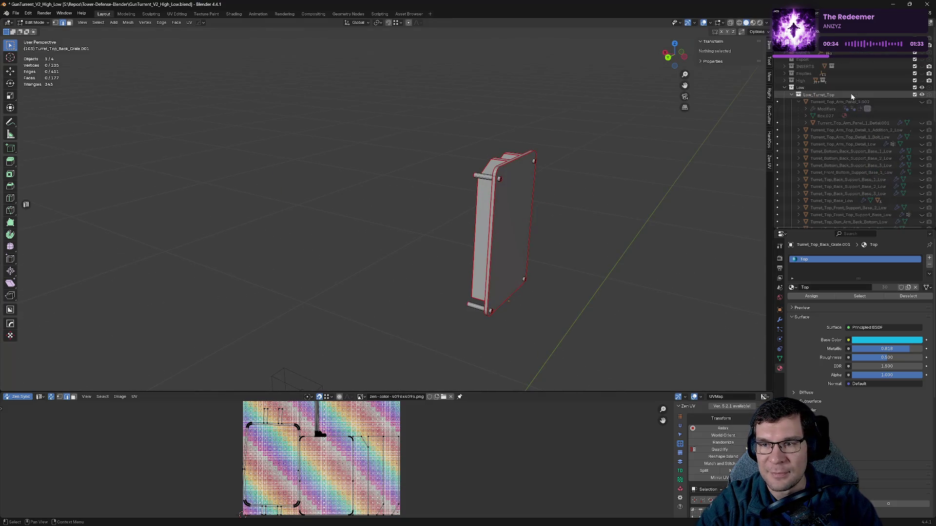
# - Hide Low_Turret_Top, expand the High collection, and frame the high-poly turret
pyautogui.click(922, 94)
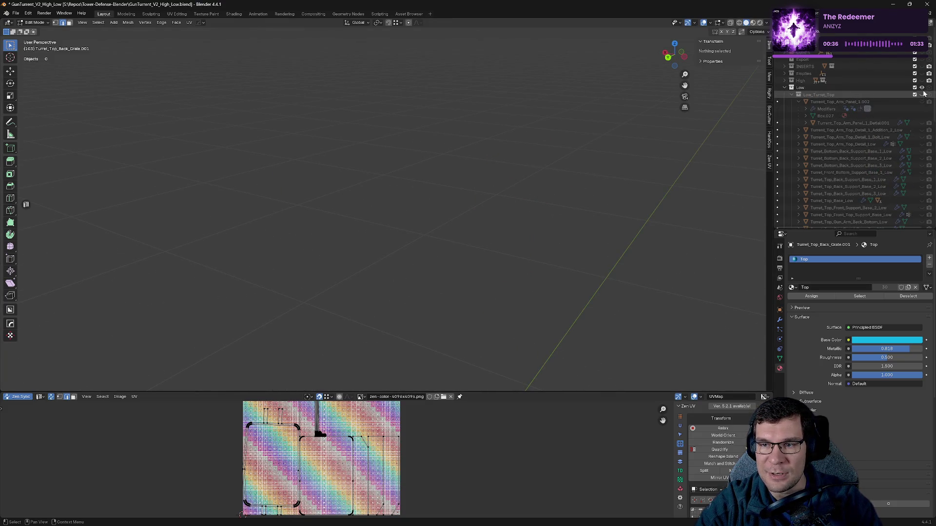
pyautogui.click(791, 88)
pyautogui.click(784, 80)
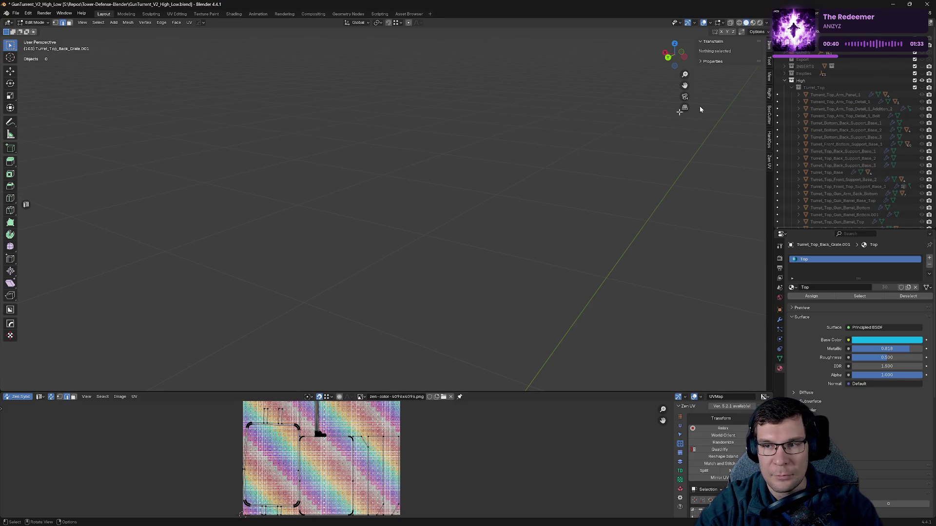
pyautogui.press('Home')
pyautogui.moveTo(654, 152)
pyautogui.mouseDown(button='middle')
pyautogui.moveTo(507, 159)
pyautogui.moveTo(570, 168)
pyautogui.moveTo(534, 161)
pyautogui.mouseUp(button='middle')
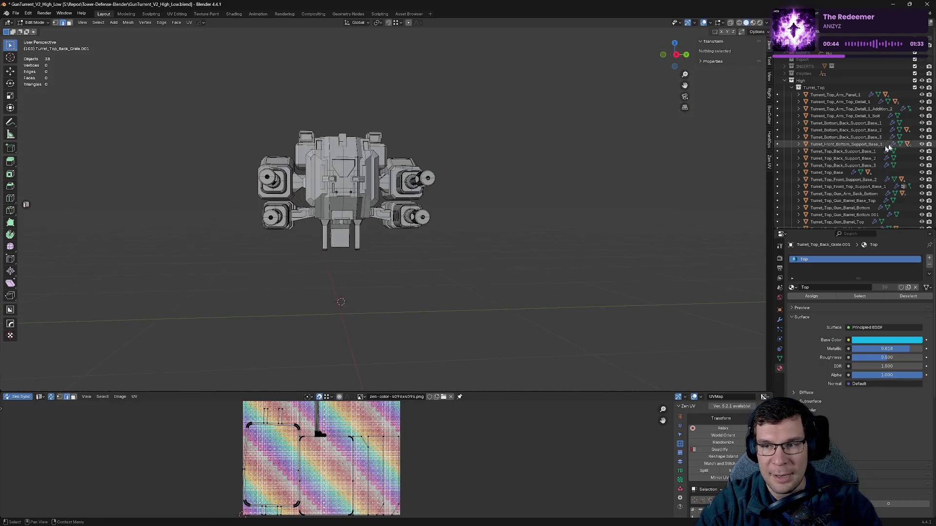
# - Unhide the Turret_Base collection's five pieces in the Outliner and save the file
pyautogui.scroll(-5, 875, 152)
pyautogui.click(921, 191)
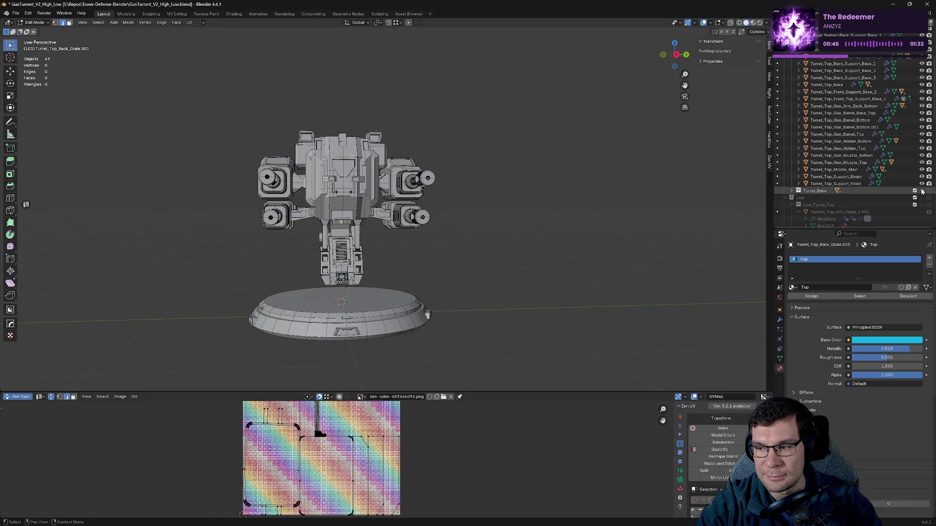
pyautogui.scroll(-4, 560, 196)
pyautogui.moveTo(560, 190); pyautogui.dragTo(521, 192, button='middle')
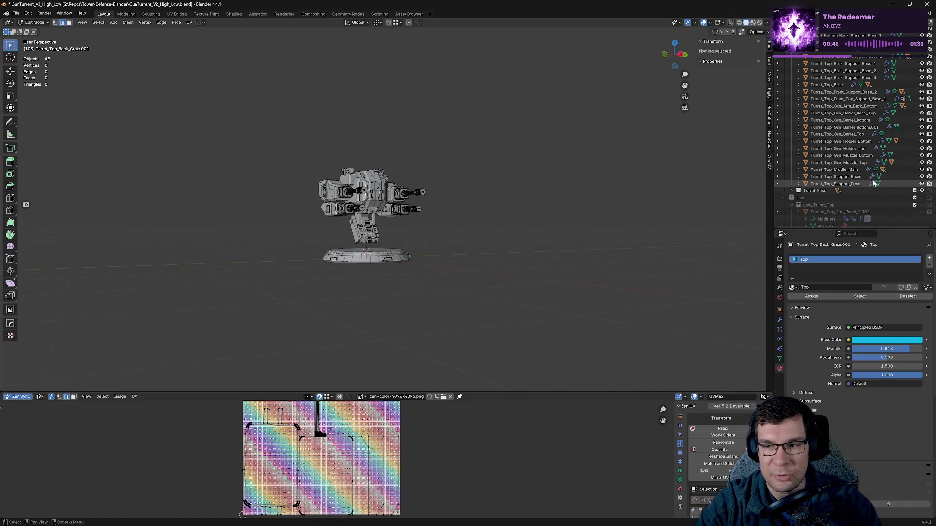
pyautogui.click(792, 191)
pyautogui.scroll(-5, 877, 187)
pyautogui.moveTo(924, 142); pyautogui.dragTo(921, 195)
pyautogui.scroll(-4, 905, 197)
pyautogui.scroll(-3, 906, 197)
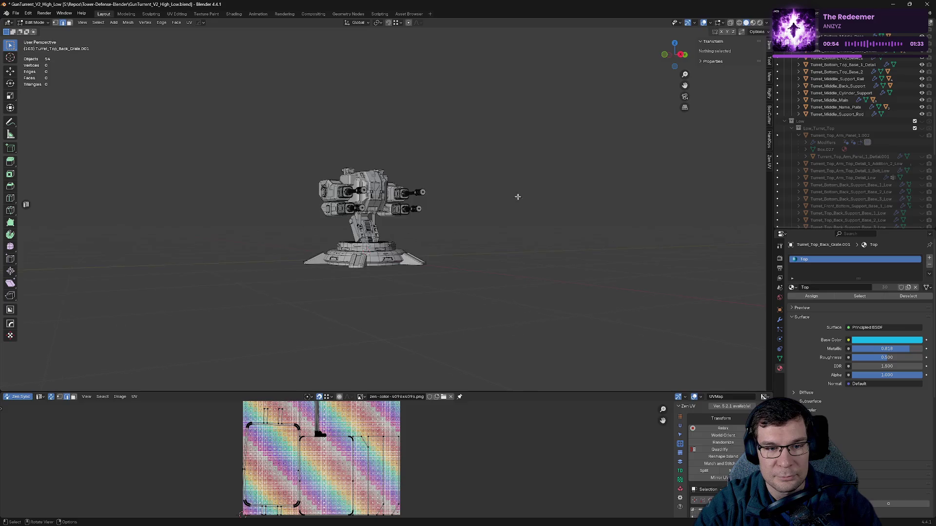
pyautogui.scroll(5, 529, 206)
pyautogui.scroll(2, 639, 177)
pyautogui.moveTo(634, 173)
pyautogui.mouseDown(button='middle')
pyautogui.moveTo(606, 169)
pyautogui.moveTo(641, 190)
pyautogui.moveTo(613, 183)
pyautogui.mouseUp(button='middle')
pyautogui.hotkey('ctrl', 's')
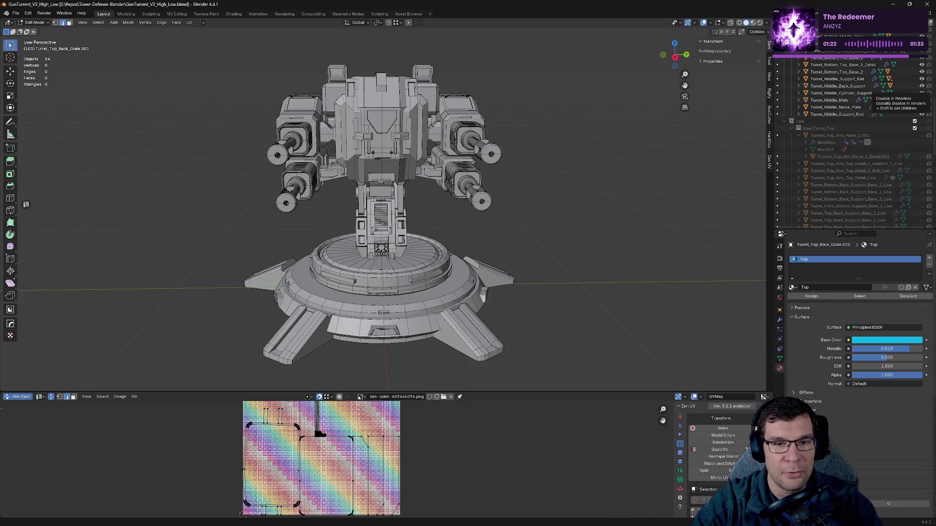
# - Orbit around the turret to inspect its sides and back
pyautogui.moveTo(545, 219)
pyautogui.mouseDown(button='middle')
pyautogui.moveTo(642, 204)
pyautogui.moveTo(614, 161)
pyautogui.moveTo(584, 204)
pyautogui.moveTo(517, 190)
pyautogui.mouseUp(button='middle')
pyautogui.scroll(5, 584, 205)
pyautogui.scroll(5, 842, 162)
pyautogui.scroll(-4, 420, 180)
pyautogui.scroll(-3, 420, 180)
pyautogui.moveTo(420, 181); pyautogui.dragTo(491, 163, button='middle')
pyautogui.scroll(5, 491, 163)
pyautogui.moveTo(463, 230)
pyautogui.mouseDown(button='middle')
pyautogui.moveTo(460, 238)
pyautogui.moveTo(451, 225)
pyautogui.mouseUp(button='middle')
pyautogui.moveTo(555, 239); pyautogui.dragTo(492, 238, button='middle')
pyautogui.moveTo(373, 110); pyautogui.dragTo(451, 191, button='middle')
# - In object mode, select Turret_Top_Back_Support_Base_2 and view its modifier stack
pyautogui.press('Tab')
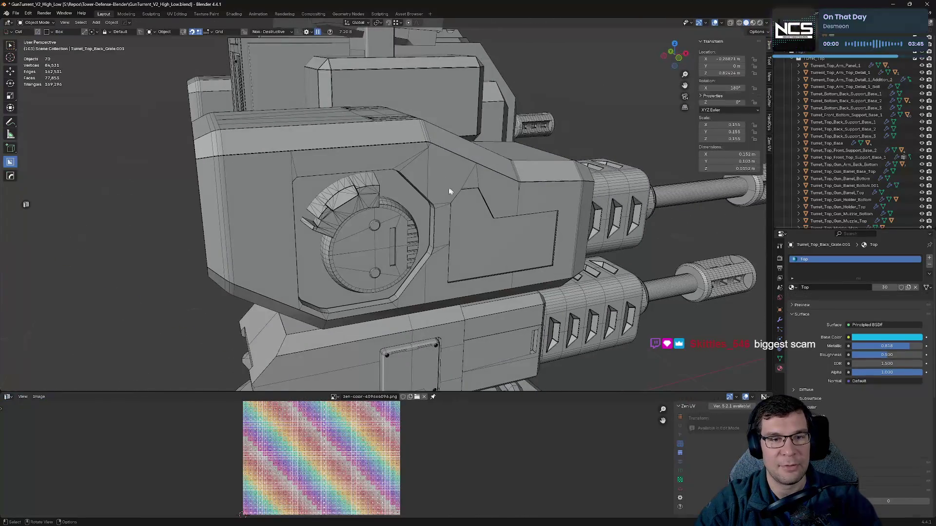
pyautogui.click(341, 198)
pyautogui.scroll(-3, 342, 198)
pyautogui.moveTo(341, 198); pyautogui.dragTo(551, 222, button='middle')
pyautogui.scroll(3, 551, 222)
pyautogui.click(531, 159)
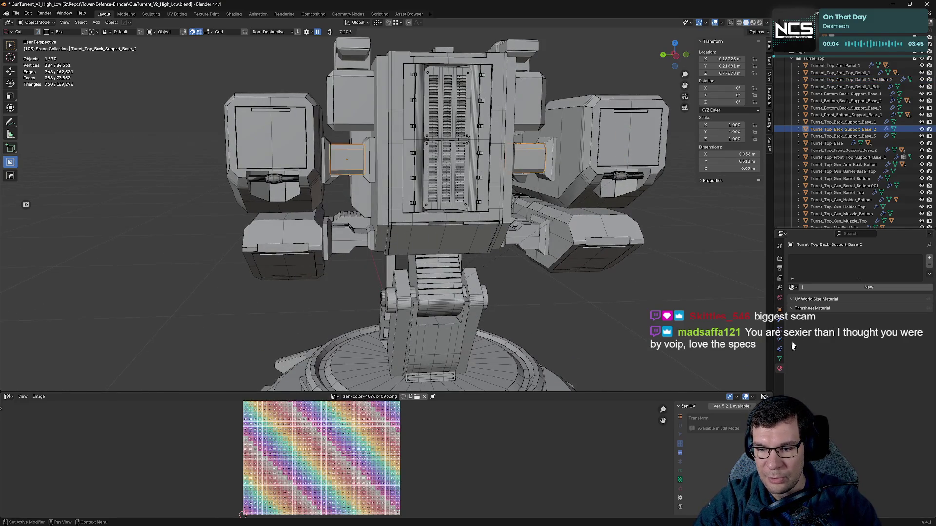
pyautogui.click(780, 320)
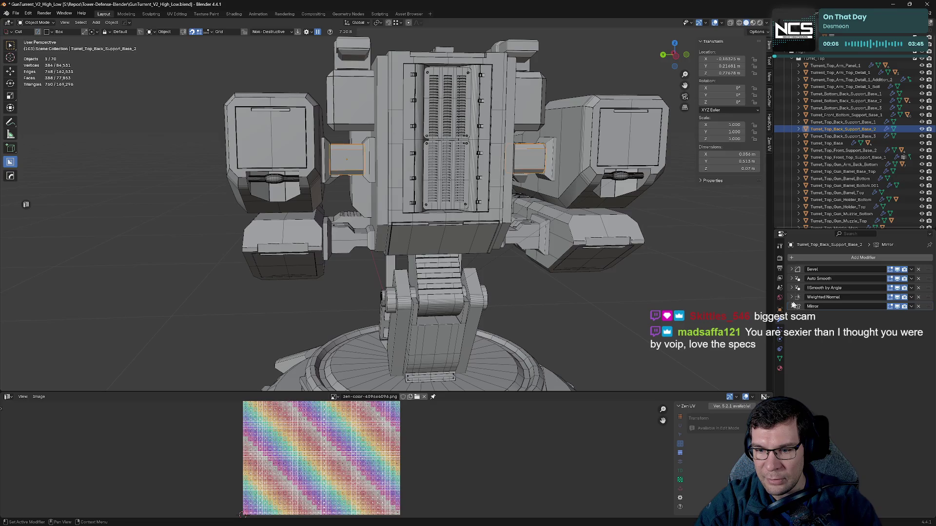
# - Copy the support base's Mirror modifier to Turret_Top_Arm_Top_Detail_1_Addition_2 using Copy to Selected
pyautogui.moveTo(511, 210); pyautogui.dragTo(611, 199, button='middle')
pyautogui.click(586, 135)
pyautogui.moveTo(545, 213); pyautogui.dragTo(468, 217, button='middle')
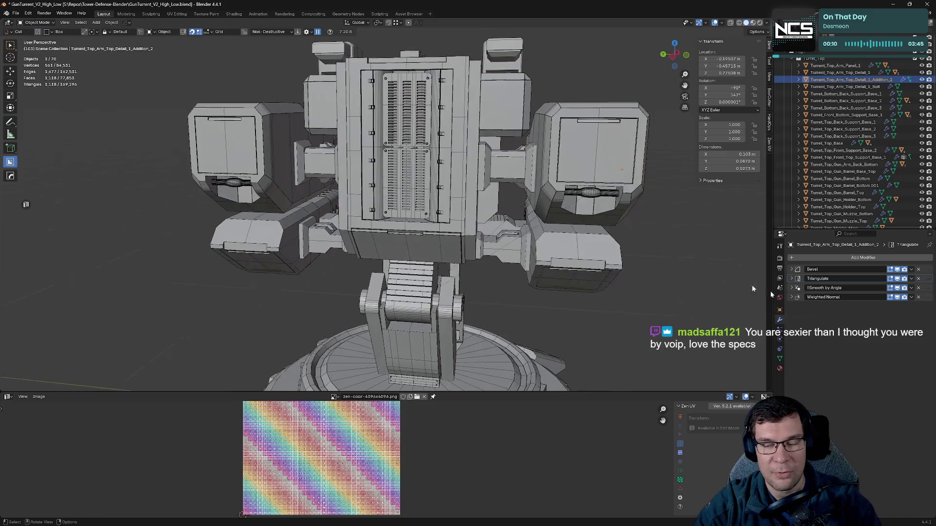
pyautogui.moveTo(617, 205); pyautogui.dragTo(631, 220, button='middle')
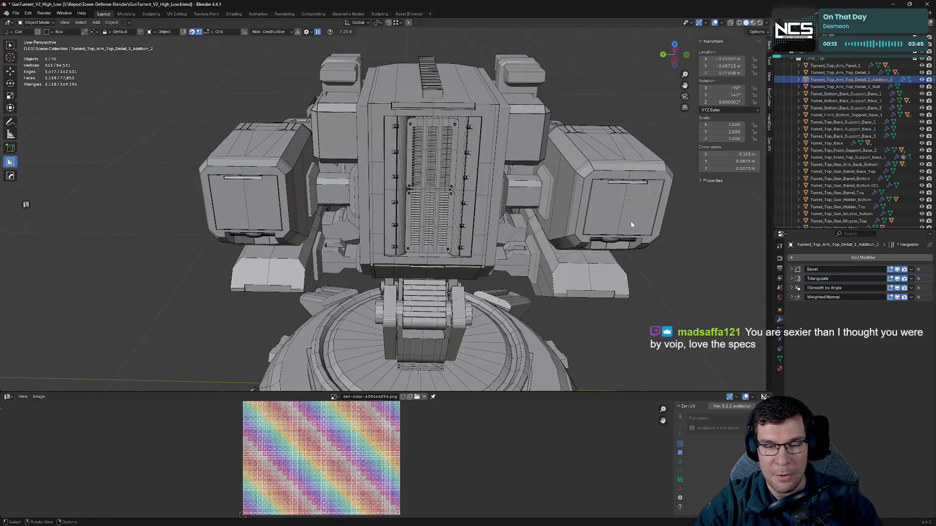
pyautogui.keyDown('shift'); pyautogui.click(531, 195); pyautogui.keyUp('shift')
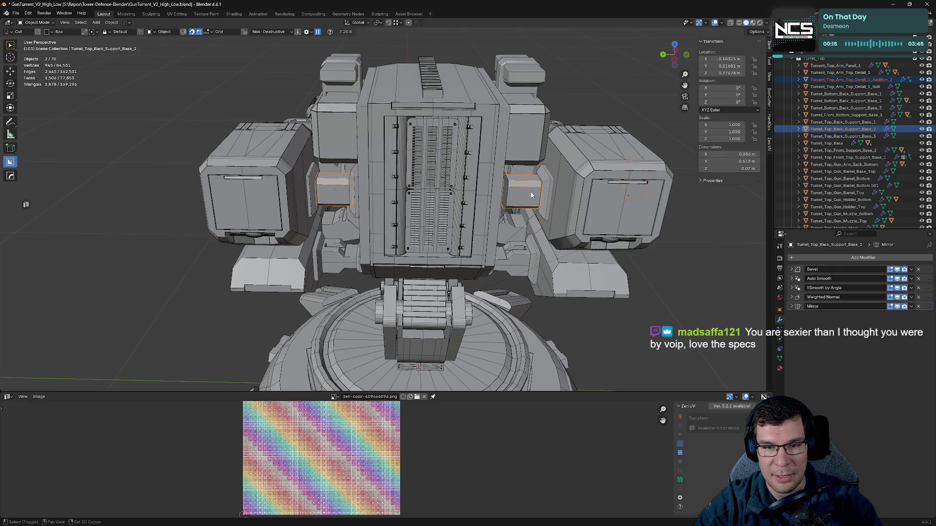
pyautogui.click(911, 306)
pyautogui.click(899, 330)
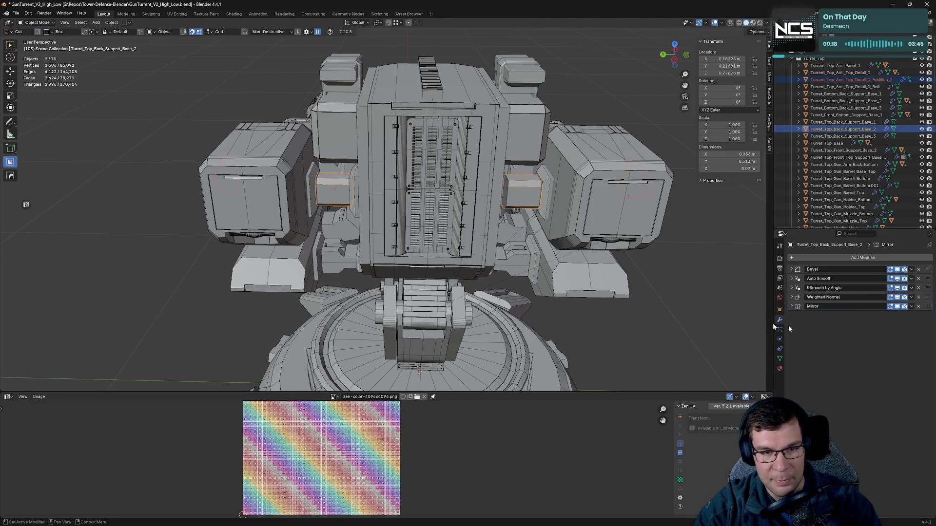
# - Clear the selection and orbit around the turret to check the mirrored arm detail
pyautogui.moveTo(673, 278); pyautogui.dragTo(506, 226, button='middle')
pyautogui.click(627, 208)
pyautogui.moveTo(627, 209); pyautogui.dragTo(635, 159, button='middle')
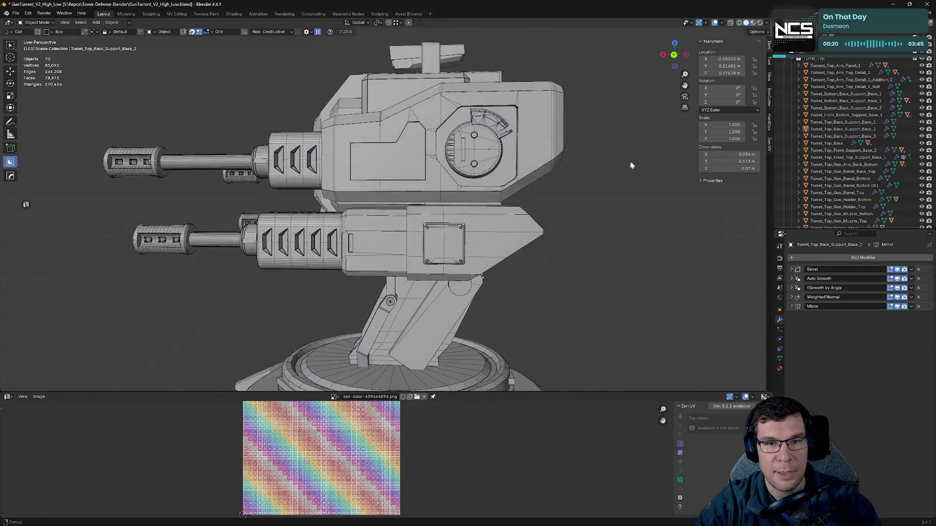
pyautogui.scroll(8, 635, 159)
pyautogui.moveTo(543, 224)
pyautogui.mouseDown(button='middle')
pyautogui.moveTo(578, 219)
pyautogui.moveTo(558, 223)
pyautogui.mouseUp(button='middle')
pyautogui.scroll(-8, 577, 219)
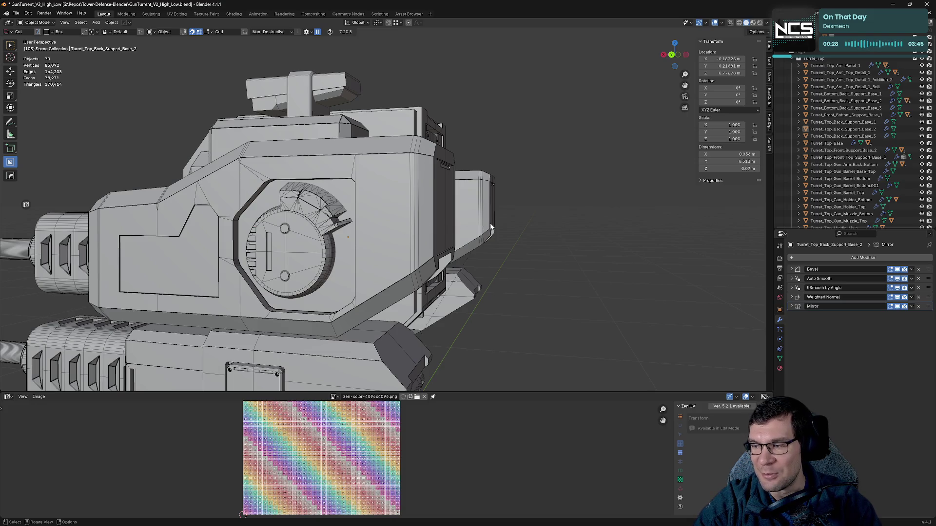
pyautogui.moveTo(550, 212); pyautogui.dragTo(435, 219, button='middle')
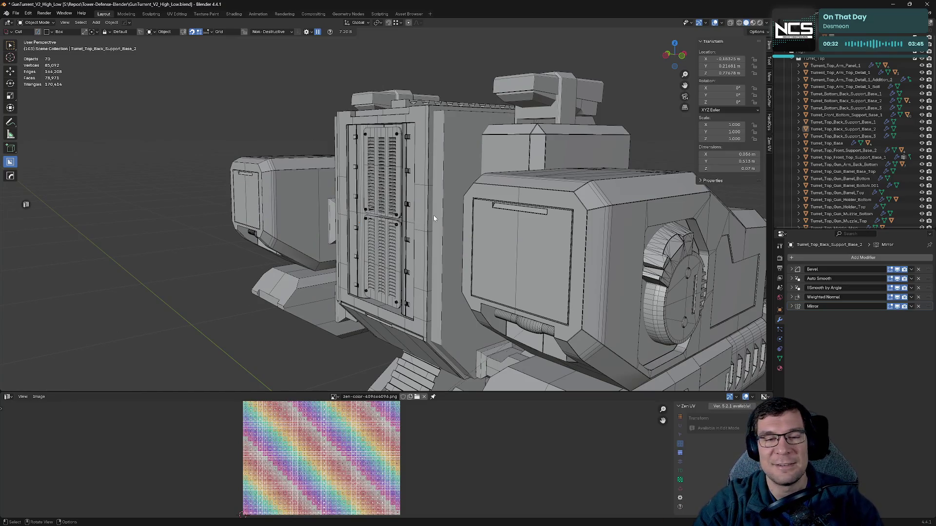
pyautogui.moveTo(497, 232)
pyautogui.mouseDown(button='middle')
pyautogui.moveTo(468, 227)
pyautogui.moveTo(526, 212)
pyautogui.moveTo(542, 183)
pyautogui.moveTo(627, 190)
pyautogui.moveTo(479, 249)
pyautogui.moveTo(512, 224)
pyautogui.moveTo(481, 193)
pyautogui.mouseUp(button='middle')
# - Select Turret_Top_Arm_Top_Detail_1 and inspect the red artifact at its vent slot
pyautogui.scroll(6, 513, 224)
pyautogui.scroll(8, 493, 171)
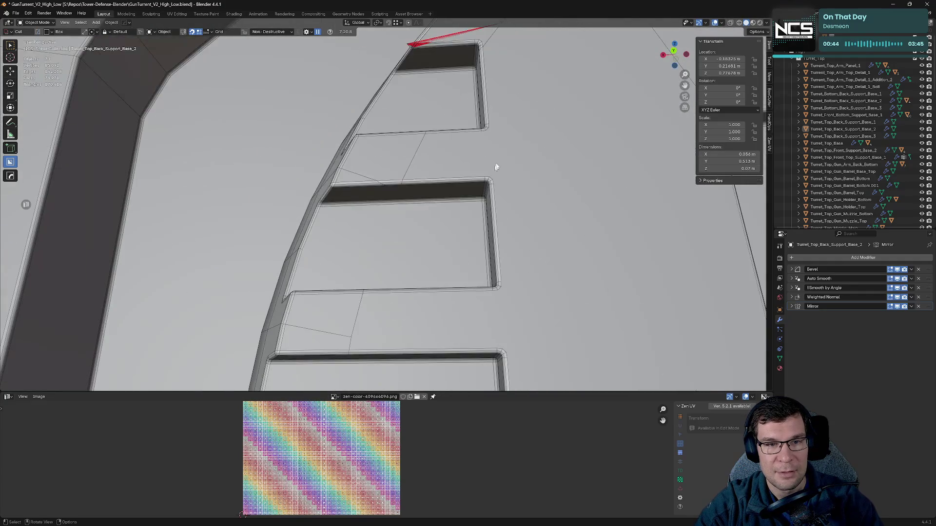
pyautogui.scroll(-8, 458, 220)
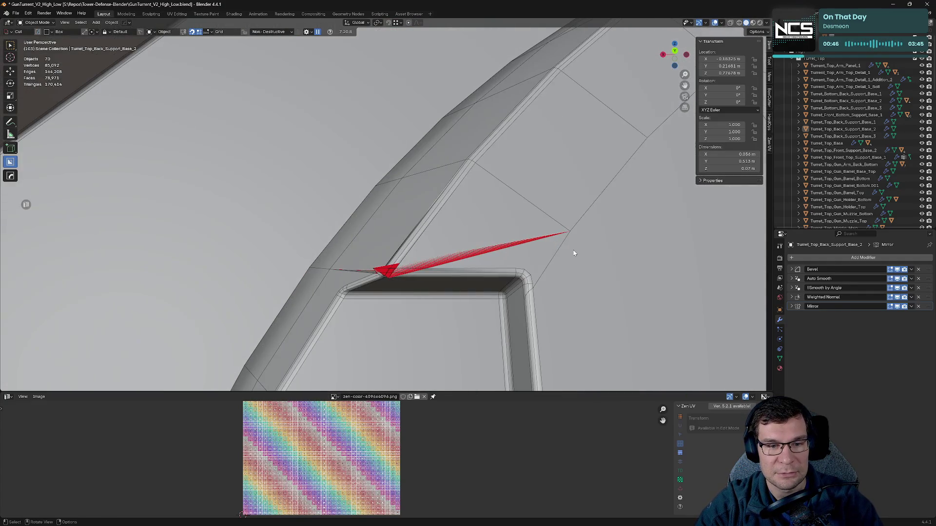
pyautogui.click(560, 248)
pyautogui.press('Tab')
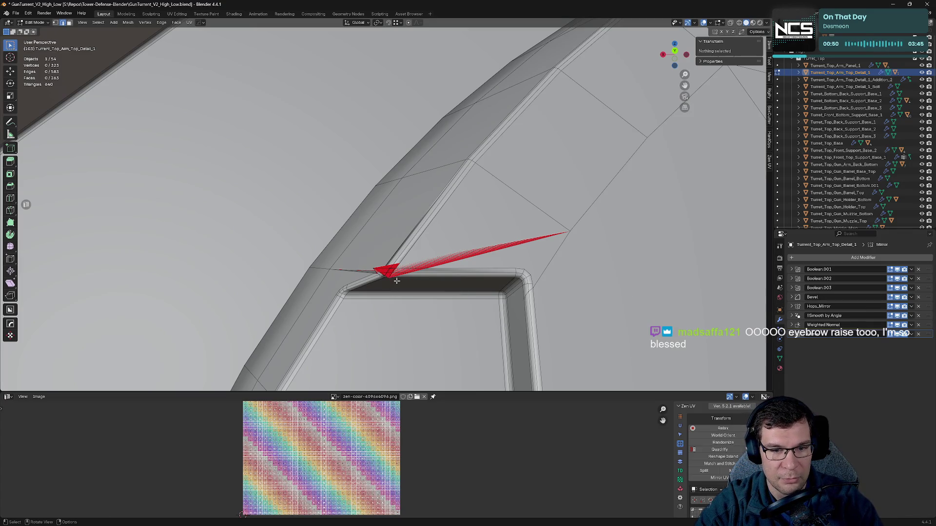
pyautogui.press('Tab')
pyautogui.press('Tab')
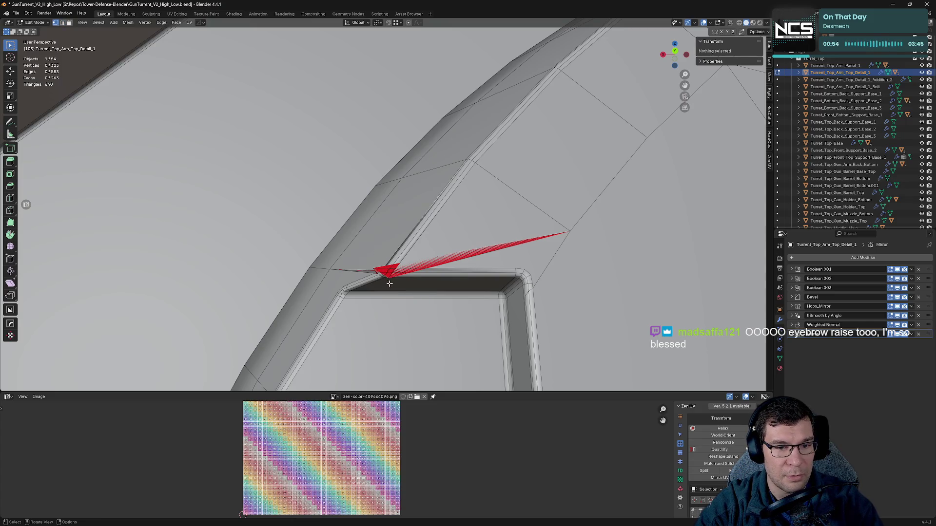
pyautogui.moveTo(468, 278)
pyautogui.mouseDown(button='middle')
pyautogui.moveTo(505, 278)
pyautogui.moveTo(506, 253)
pyautogui.moveTo(539, 249)
pyautogui.mouseUp(button='middle')
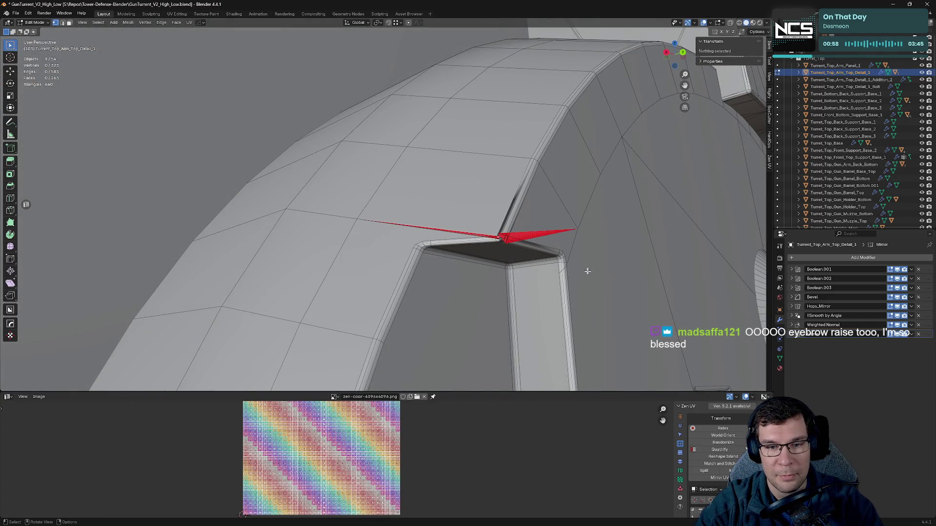
# - Toggle the Bevel modifier's viewport display off and on to test the artifact
pyautogui.click(897, 297)
pyautogui.click(897, 297)
pyautogui.click(897, 298)
pyautogui.moveTo(517, 253)
pyautogui.mouseDown(button='middle')
pyautogui.moveTo(487, 273)
pyautogui.moveTo(524, 238)
pyautogui.moveTo(589, 252)
pyautogui.moveTo(579, 259)
pyautogui.mouseUp(button='middle')
pyautogui.press('Tab')
pyautogui.scroll(-5, 520, 253)
pyautogui.click(897, 298)
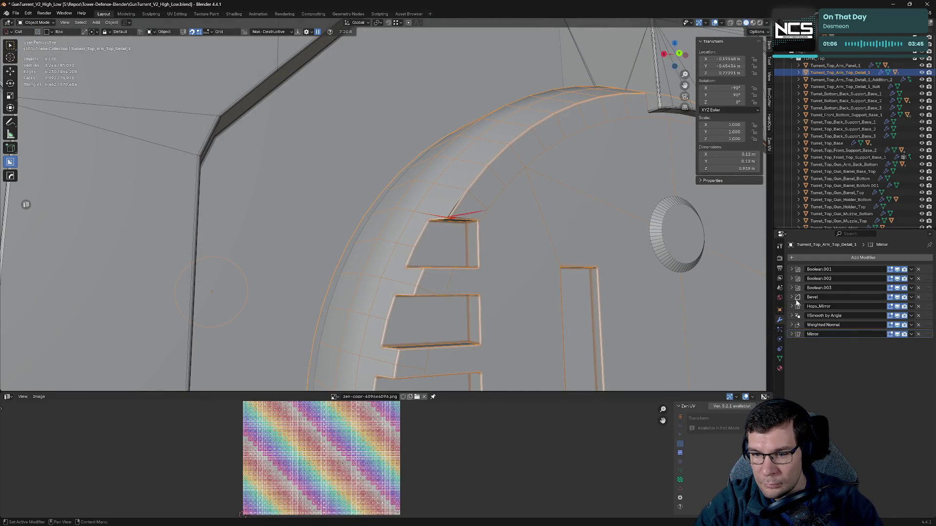
# - Lower the Bevel Amount to 0.0002 m, then to 0.00015 m
pyautogui.click(812, 300)
pyautogui.click(871, 325)
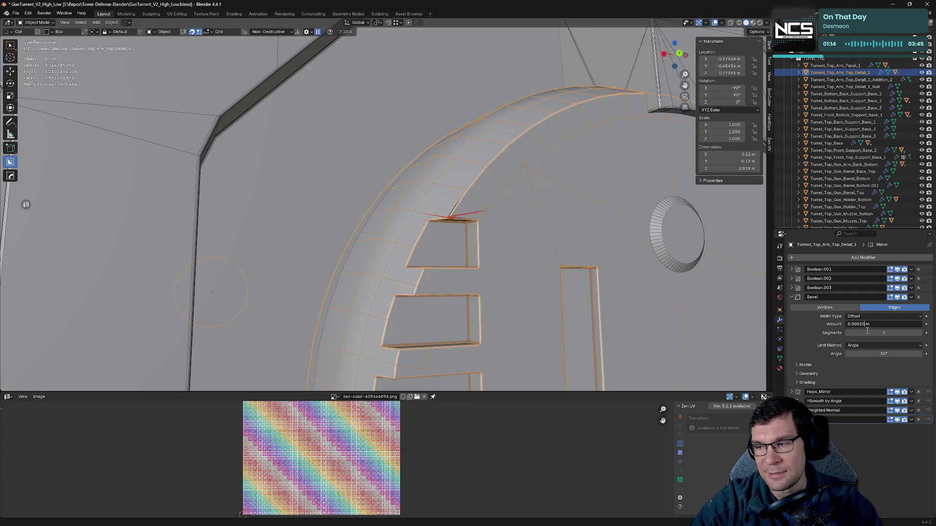
pyautogui.press('Return')
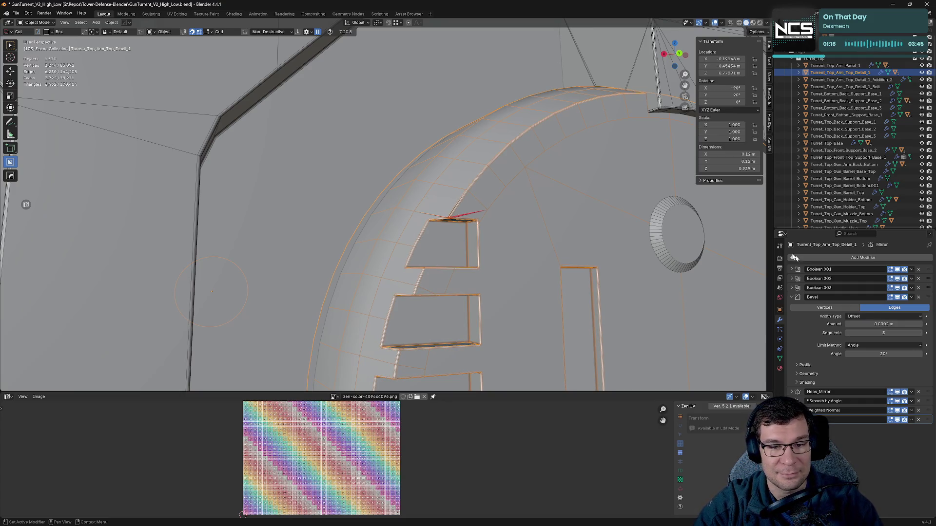
pyautogui.scroll(5, 590, 224)
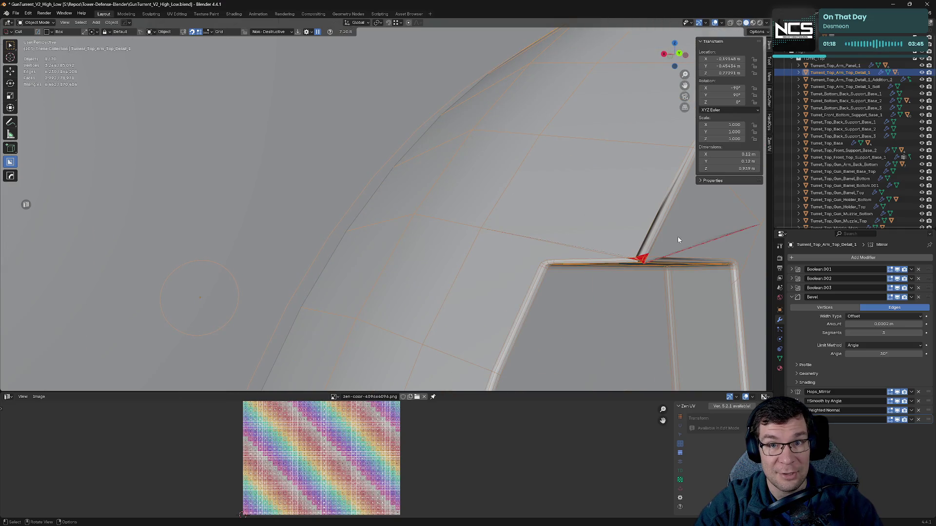
pyautogui.moveTo(692, 260); pyautogui.dragTo(564, 248, button='middle')
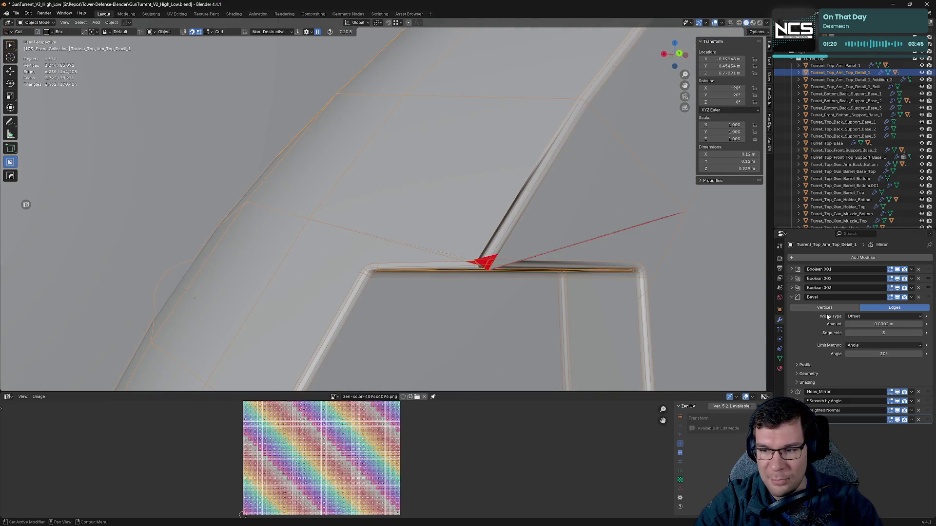
pyautogui.click(890, 325)
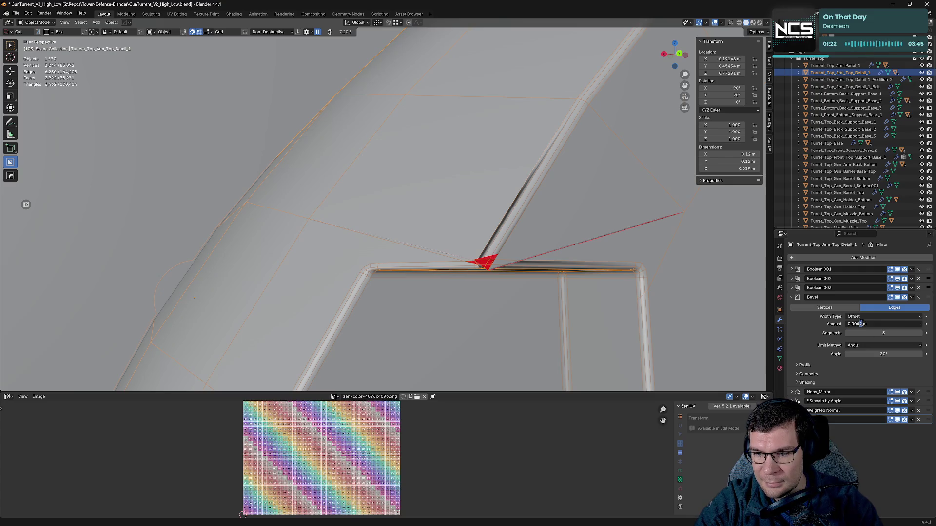
pyautogui.press('BackSpace')
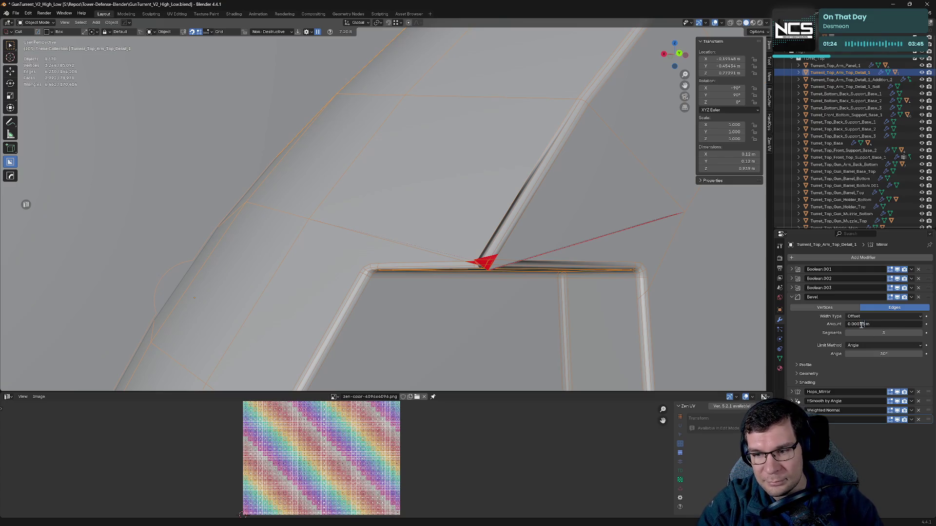
pyautogui.press('Return')
pyautogui.moveTo(700, 278)
pyautogui.mouseDown(button='middle')
pyautogui.moveTo(565, 276)
pyautogui.moveTo(627, 268)
pyautogui.moveTo(581, 263)
pyautogui.moveTo(698, 259)
pyautogui.moveTo(656, 264)
pyautogui.mouseUp(button='middle')
# - Save the file while checking the arm detail in edit mode
pyautogui.press('Tab')
pyautogui.scroll(-5, 566, 276)
pyautogui.hotkey('ctrl', 's')
pyautogui.scroll(-5, 581, 264)
pyautogui.scroll(6, 656, 263)
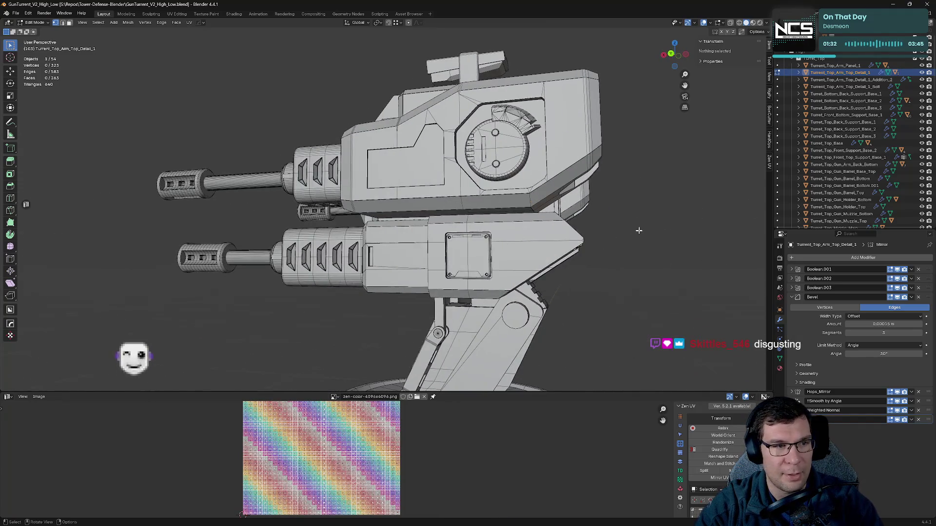
pyautogui.scroll(-5, 639, 229)
pyautogui.press('Tab')
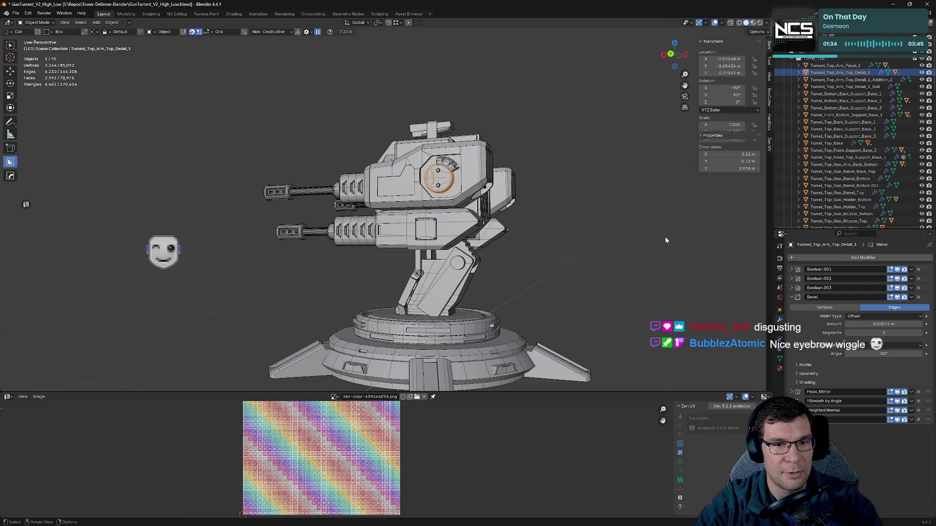
# - Deselect the arm detail, review the turret from behind and front, save, and hide the High collection
pyautogui.click(664, 235)
pyautogui.moveTo(674, 233)
pyautogui.mouseDown(button='middle')
pyautogui.moveTo(640, 257)
pyautogui.moveTo(560, 261)
pyautogui.moveTo(643, 255)
pyautogui.moveTo(581, 257)
pyautogui.mouseUp(button='middle')
pyautogui.hotkey('ctrl', 's')
pyautogui.moveTo(503, 263)
pyautogui.mouseDown(button='middle')
pyautogui.moveTo(566, 229)
pyautogui.moveTo(574, 245)
pyautogui.mouseUp(button='middle')
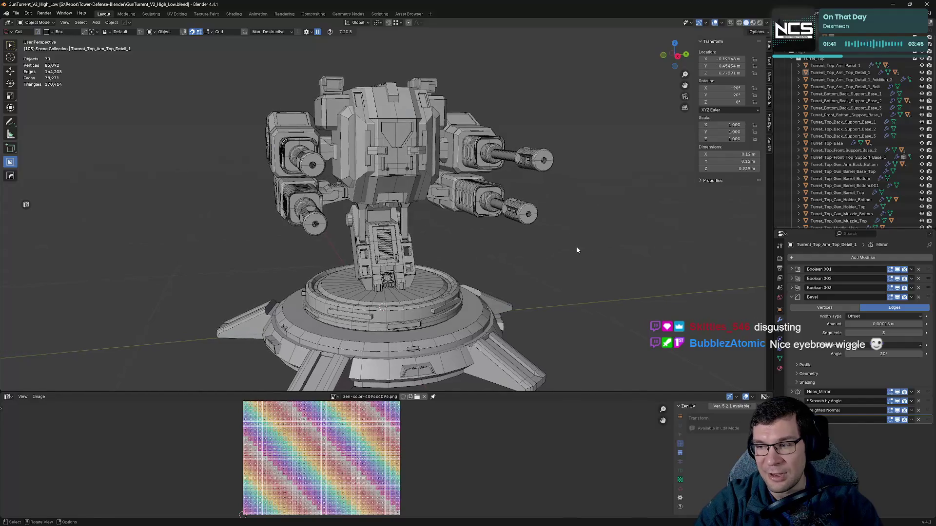
pyautogui.moveTo(520, 234)
pyautogui.mouseDown(button='middle')
pyautogui.moveTo(543, 247)
pyautogui.moveTo(522, 222)
pyautogui.moveTo(457, 230)
pyautogui.moveTo(602, 249)
pyautogui.mouseUp(button='middle')
pyautogui.hotkey('ctrl', 's')
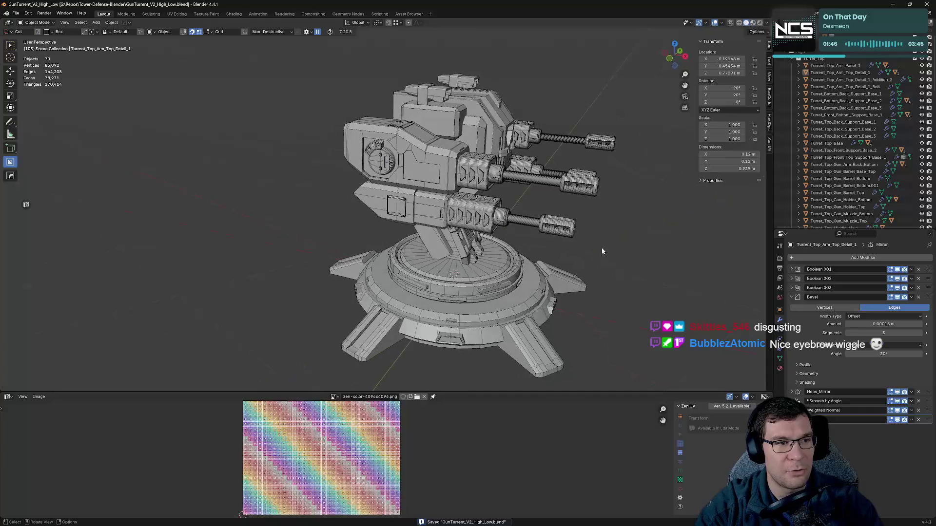
pyautogui.click(915, 52)
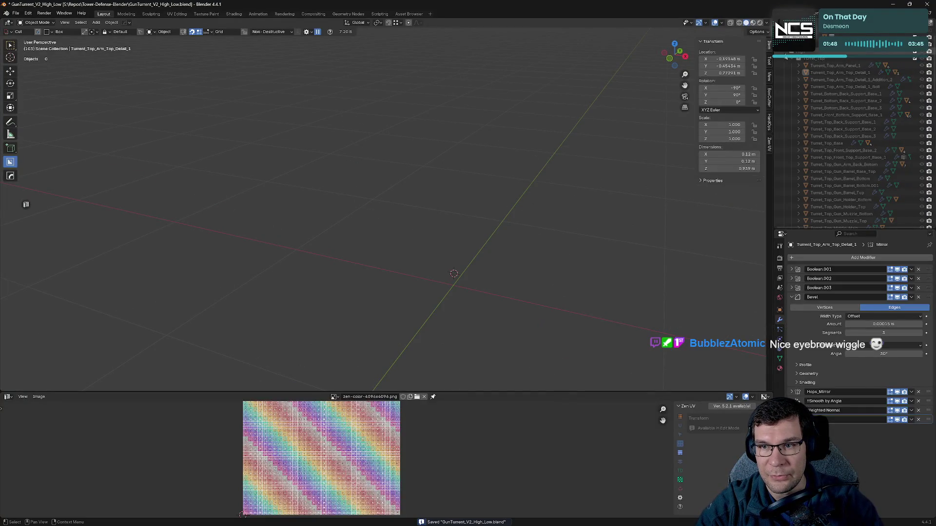
# - Briefly show the Low_Turret_Top objects, then hide them and make the whole turret visible
pyautogui.click(915, 58)
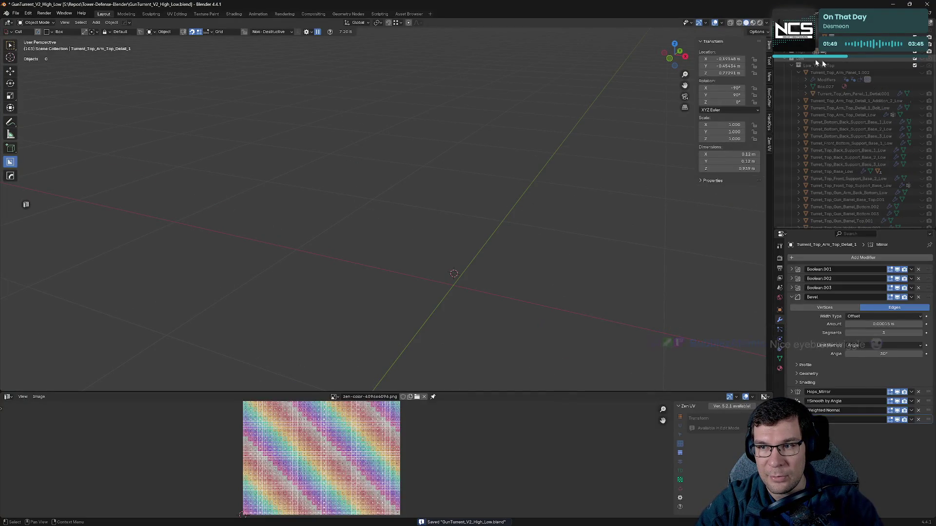
pyautogui.click(922, 65)
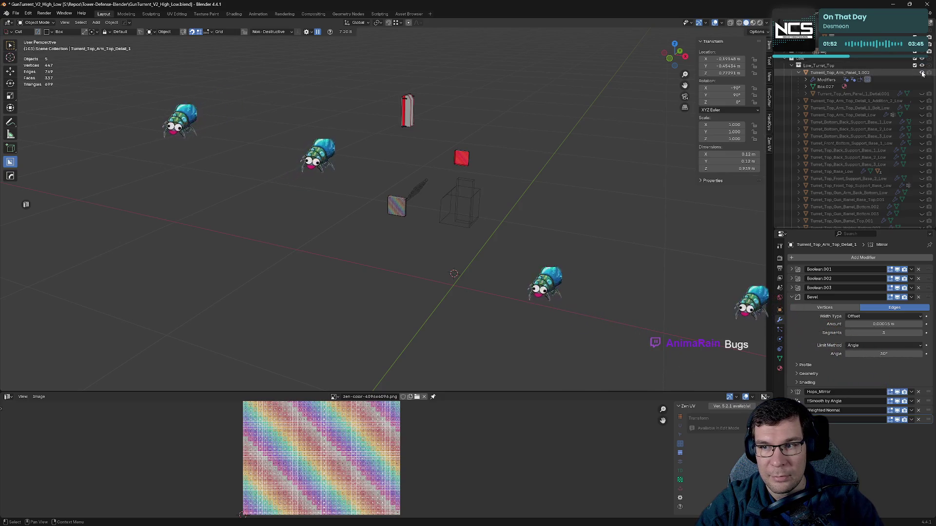
pyautogui.moveTo(529, 134); pyautogui.dragTo(575, 132, button='middle')
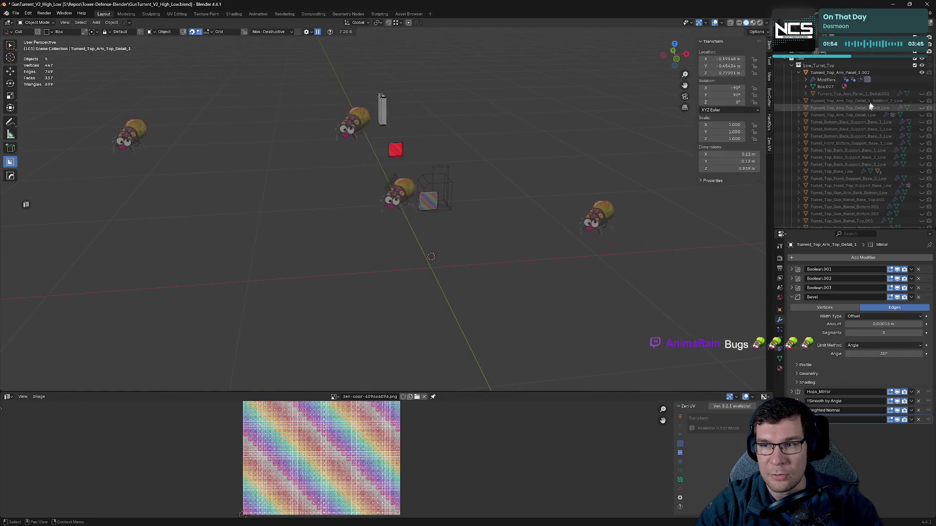
pyautogui.click(921, 65)
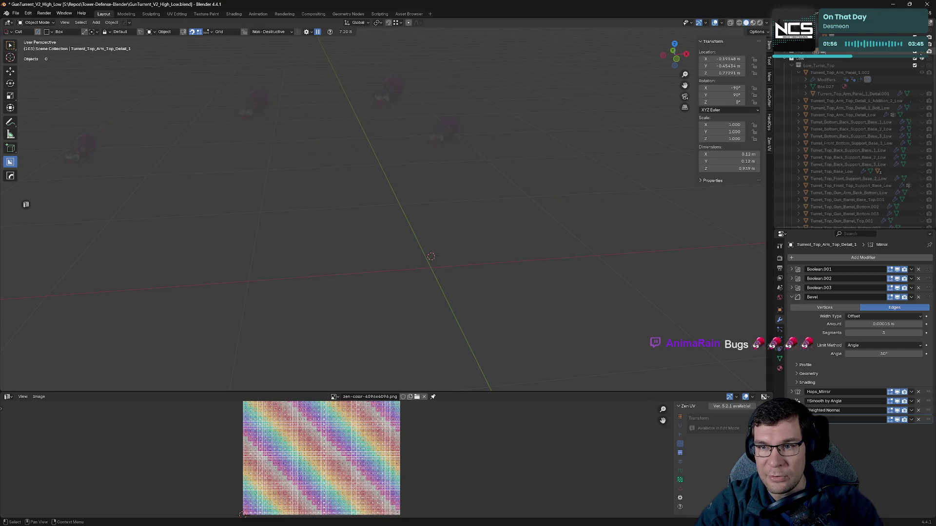
pyautogui.click(922, 58)
# - Frame Turret_Top_Back_Grate and toggle its Mirror modifier off and back on
pyautogui.scroll(5, 402, 150)
pyautogui.moveTo(402, 146); pyautogui.dragTo(468, 166, button='middle')
pyautogui.click(480, 166)
pyautogui.press('KP_Decimal')
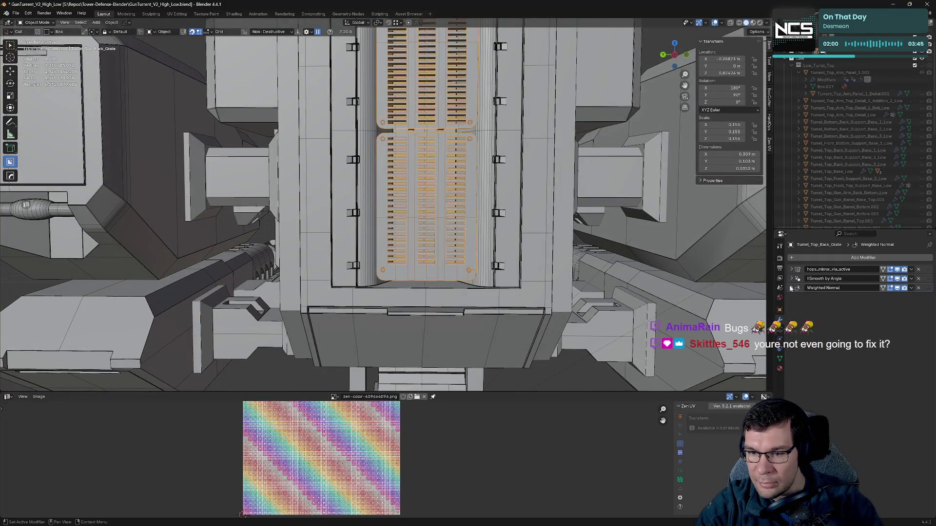
pyautogui.click(897, 271)
pyautogui.click(897, 271)
pyautogui.click(897, 271)
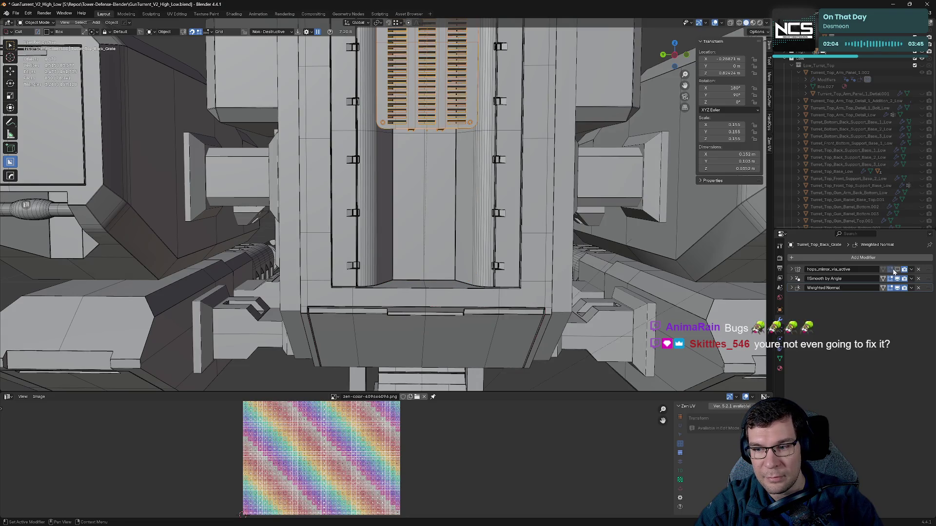
pyautogui.click(896, 271)
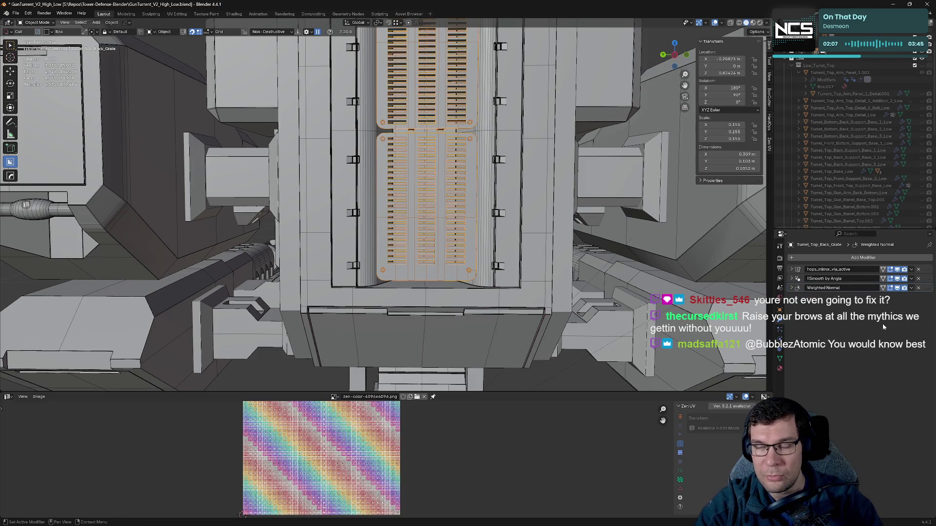
# - Frame the grate with the whole turret and expand the High collection
pyautogui.scroll(3, 854, 117)
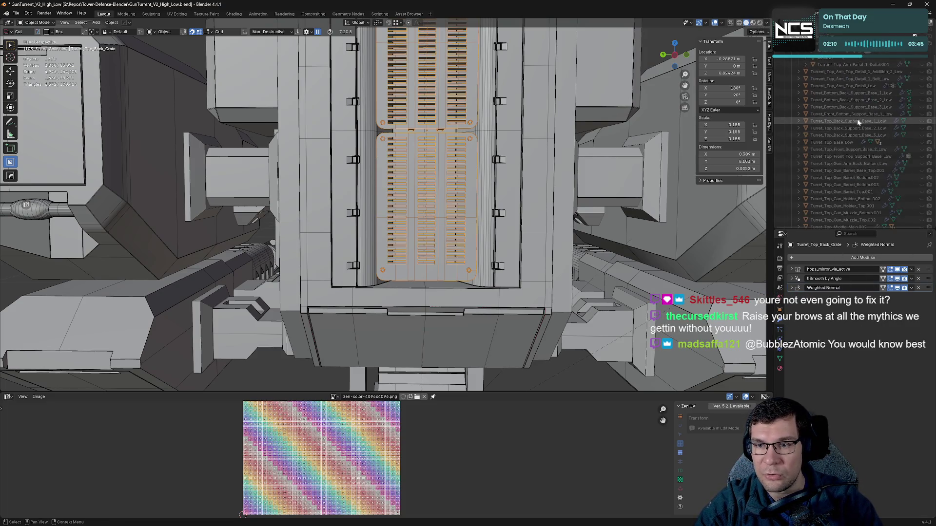
pyautogui.scroll(-5, 856, 105)
pyautogui.press('KP_Decimal')
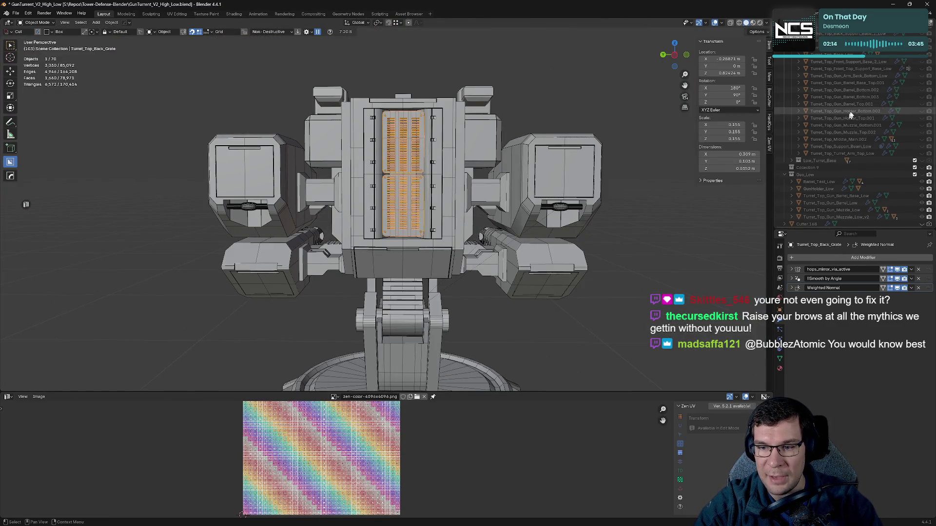
pyautogui.scroll(5, 863, 88)
pyautogui.moveTo(853, 54)
pyautogui.mouseDown()
pyautogui.moveTo(824, 78)
pyautogui.moveTo(819, 61)
pyautogui.moveTo(823, 219)
pyautogui.moveTo(824, 56)
pyautogui.moveTo(807, 58)
pyautogui.mouseUp()
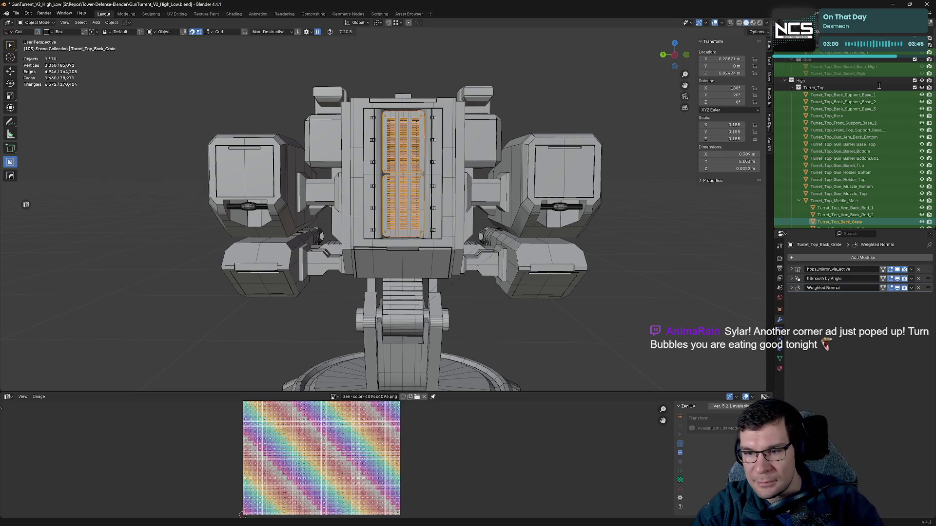
# - Zoom in close on the back grate's louvres, then save GunTurrent_V2_High_Low.blend
pyautogui.scroll(-5, 879, 86)
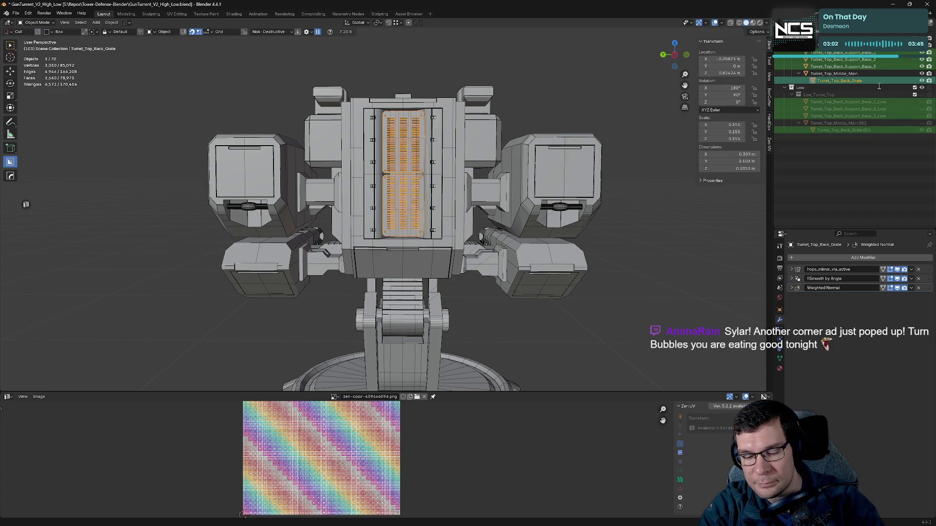
pyautogui.scroll(-2, 879, 86)
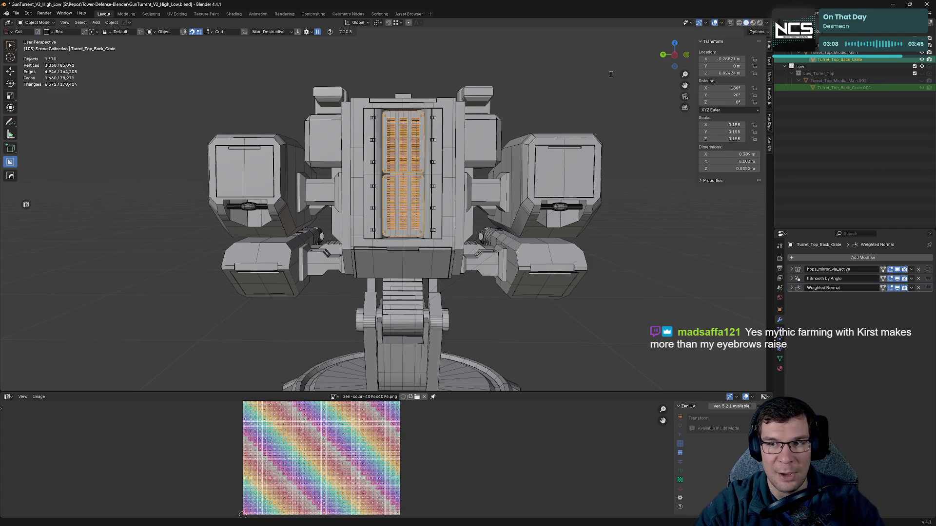
pyautogui.moveTo(573, 95); pyautogui.dragTo(590, 115, button='middle')
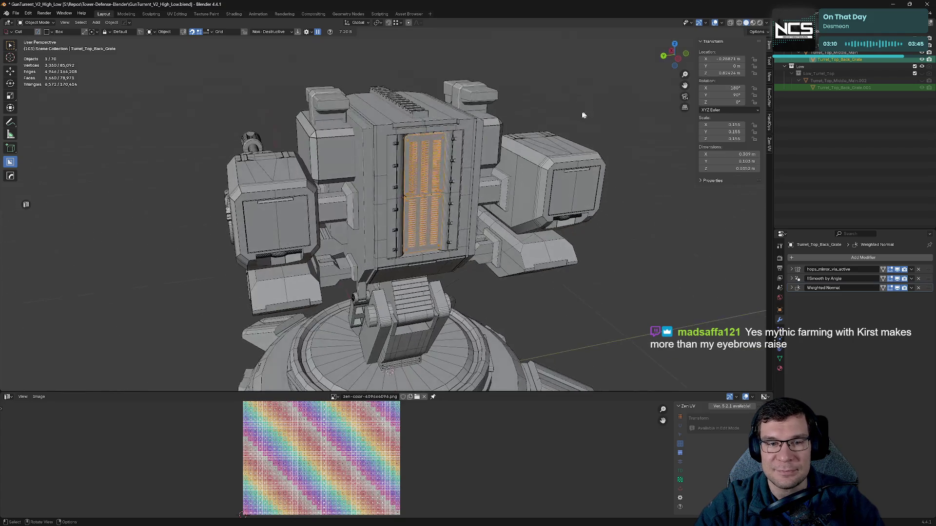
pyautogui.scroll(5, 510, 140)
pyautogui.moveTo(510, 140)
pyautogui.mouseDown(button='middle')
pyautogui.moveTo(539, 217)
pyautogui.moveTo(553, 192)
pyautogui.moveTo(458, 190)
pyautogui.mouseUp(button='middle')
pyautogui.scroll(5, 463, 188)
pyautogui.scroll(-8, 471, 187)
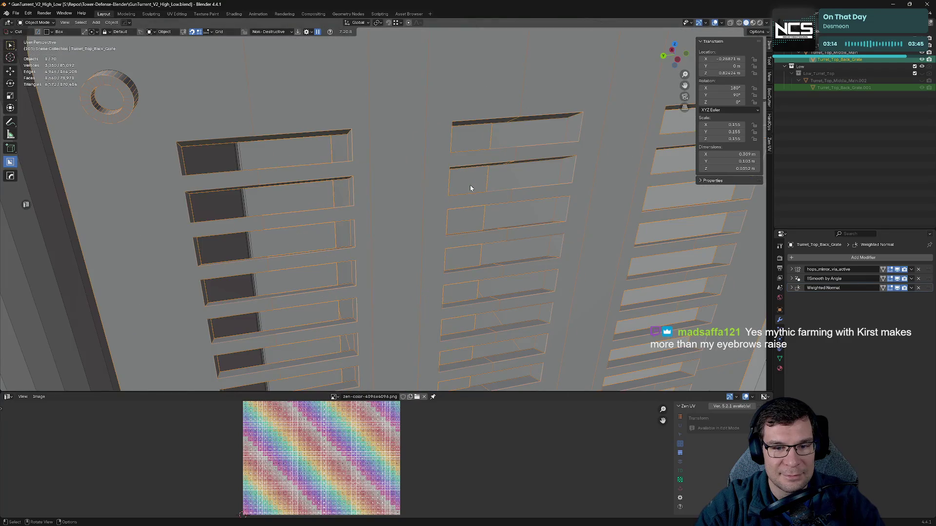
pyautogui.moveTo(530, 205)
pyautogui.mouseDown(button='middle')
pyautogui.moveTo(510, 211)
pyautogui.moveTo(573, 176)
pyautogui.moveTo(555, 195)
pyautogui.moveTo(629, 208)
pyautogui.mouseUp(button='middle')
pyautogui.scroll(-5, 546, 192)
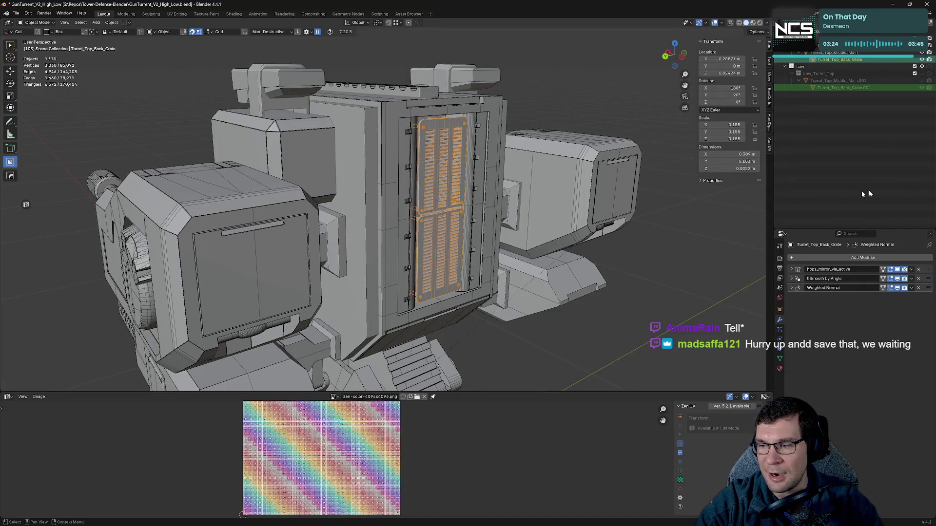
pyautogui.hotkey('ctrl', 's')
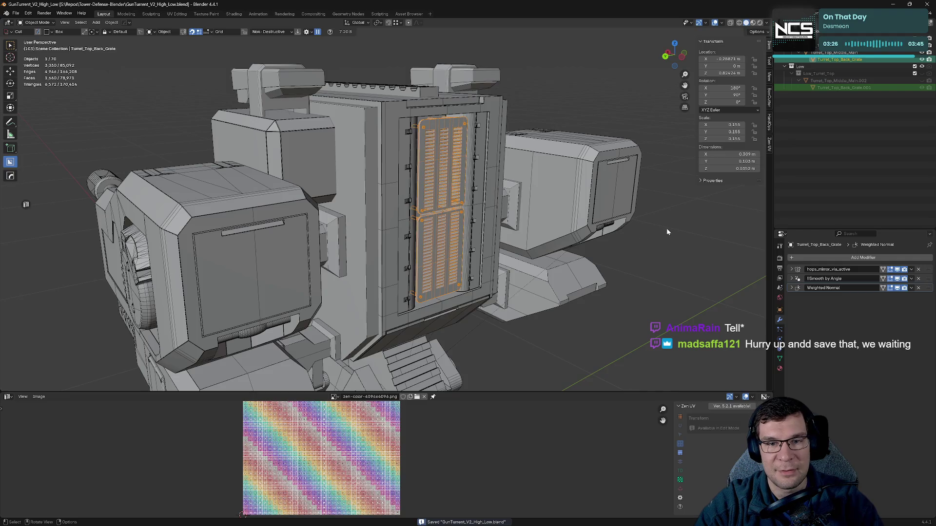
# - Select Turret_Top_Back_Grate.001 with Turret_Top_Back_Grate as the active object
pyautogui.press('KP_Decimal')
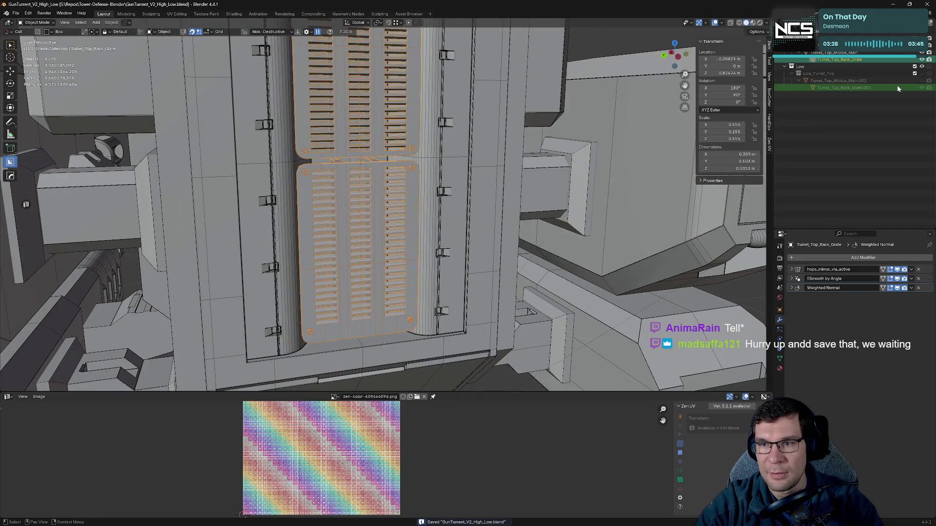
pyautogui.click(898, 89)
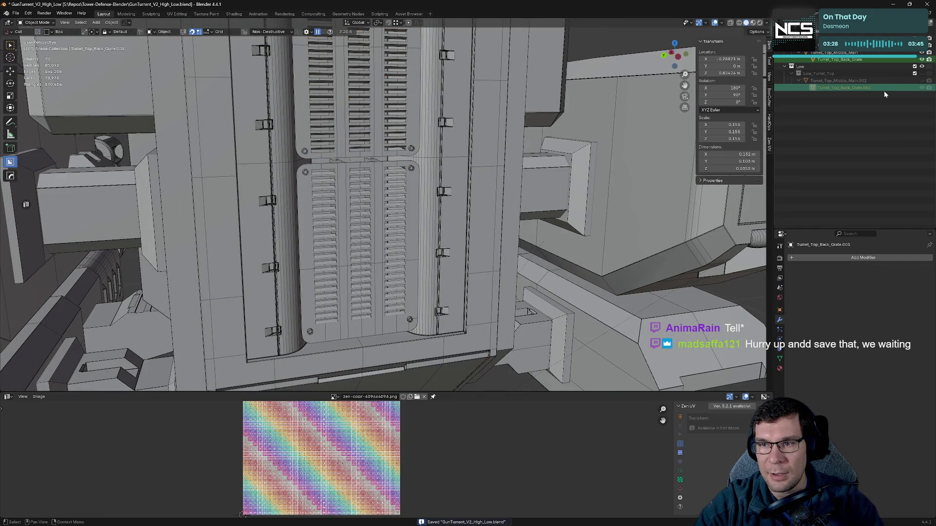
pyautogui.click(869, 60)
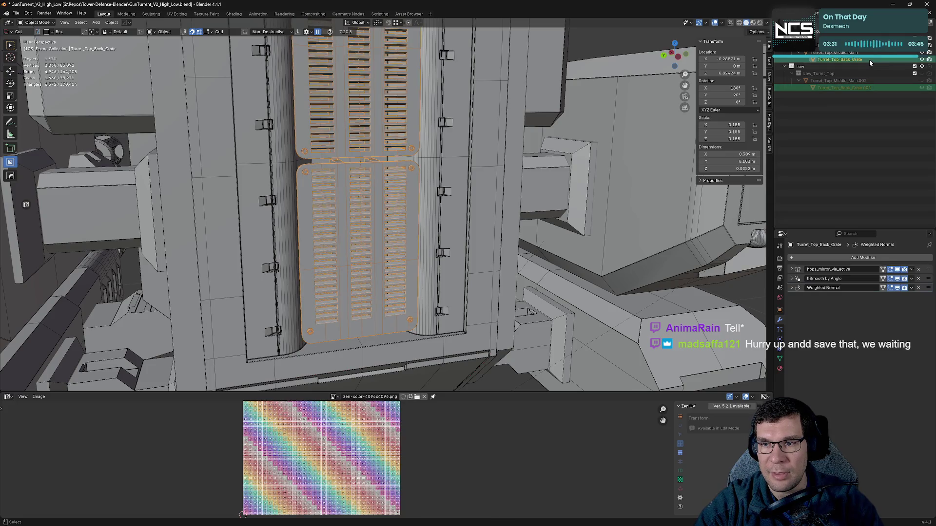
pyautogui.click(873, 88)
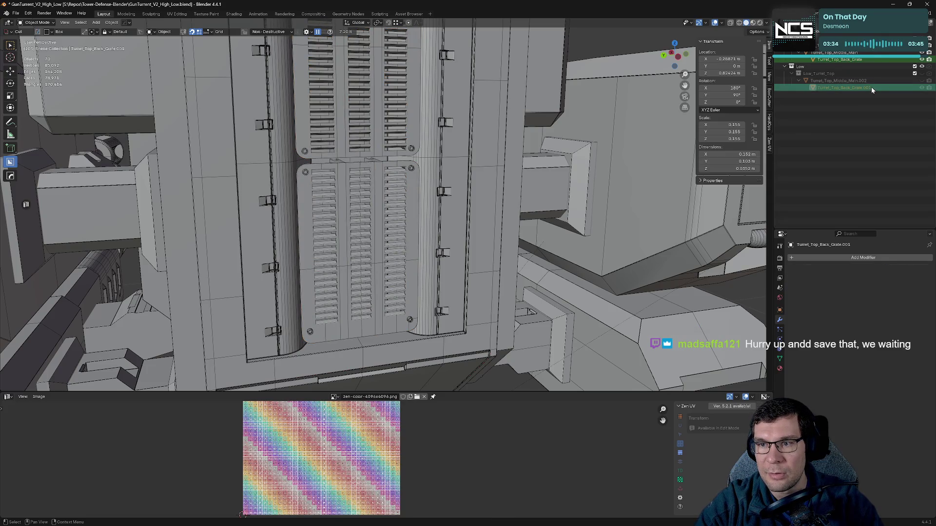
pyautogui.click(870, 59)
pyautogui.click(869, 89)
pyautogui.click(869, 60)
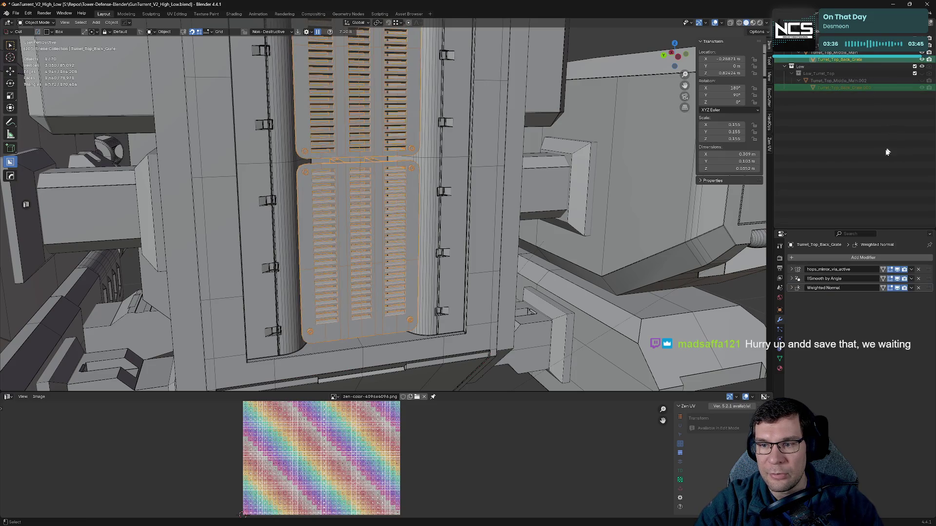
# - Copy the grate's hops_mirror modifier to the other grate with Copy to Selected
pyautogui.click(912, 270)
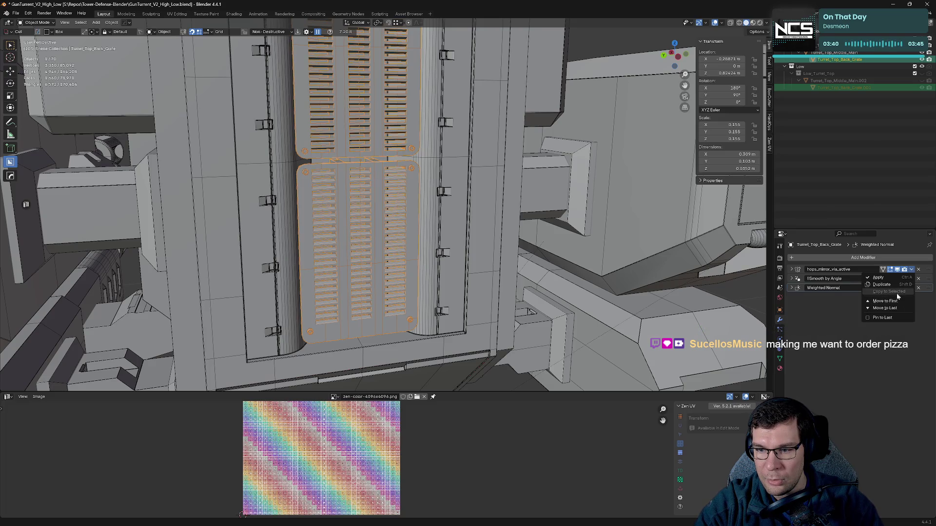
pyautogui.click(922, 88)
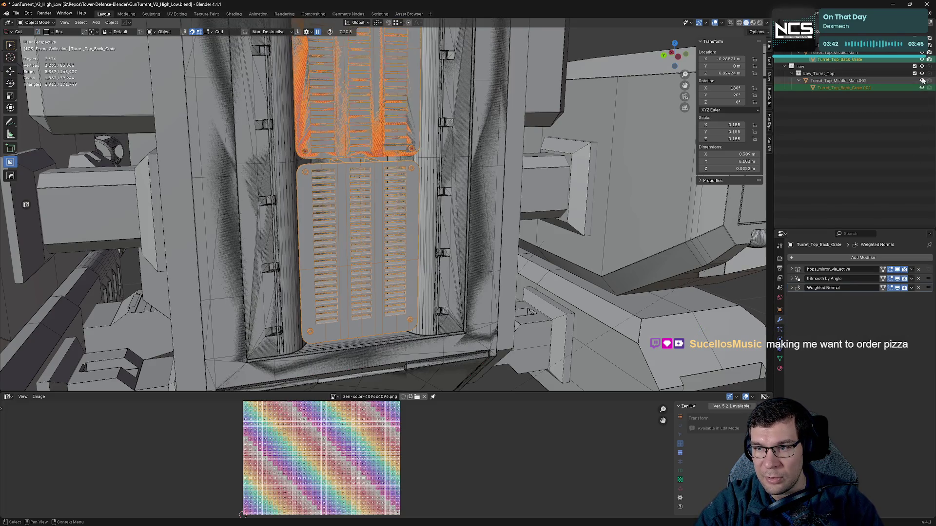
pyautogui.click(912, 270)
pyautogui.click(896, 292)
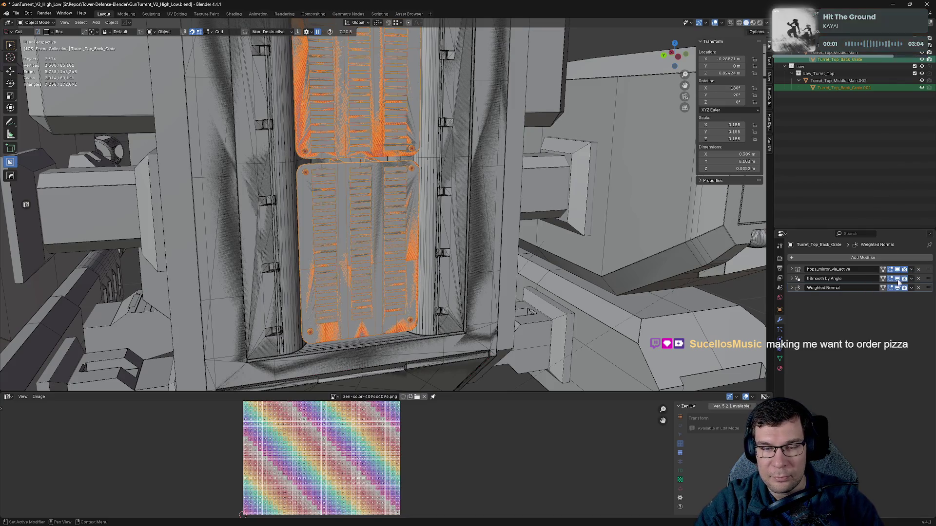
# - Hide the high-poly grate after checking it, then view the whole turret
pyautogui.click(922, 60)
pyautogui.click(922, 59)
pyautogui.click(921, 59)
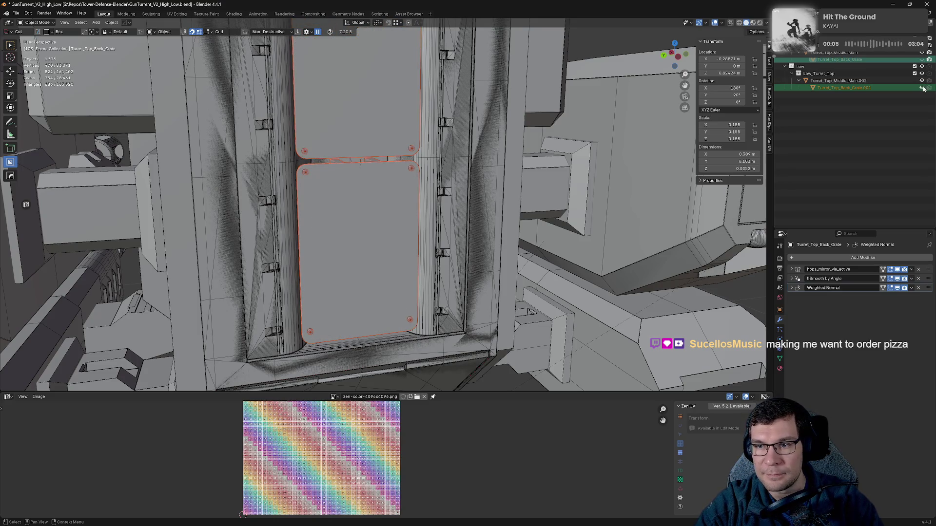
pyautogui.click(922, 59)
pyautogui.scroll(-8, 537, 195)
pyautogui.moveTo(536, 195)
pyautogui.mouseDown(button='middle')
pyautogui.moveTo(556, 185)
pyautogui.moveTo(668, 204)
pyautogui.mouseUp(button='middle')
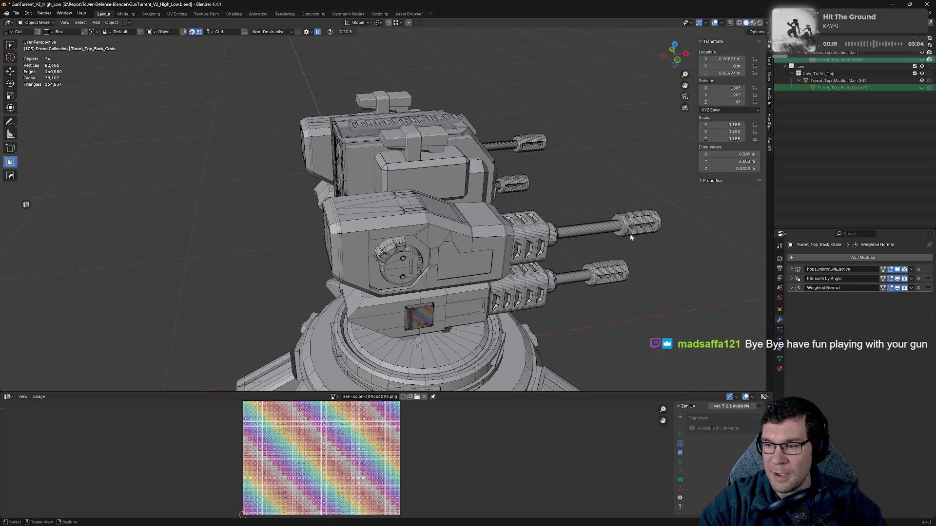
pyautogui.moveTo(628, 235)
pyautogui.mouseDown(button='middle')
pyautogui.moveTo(572, 209)
pyautogui.moveTo(599, 243)
pyautogui.moveTo(578, 244)
pyautogui.moveTo(652, 201)
pyautogui.moveTo(551, 233)
pyautogui.moveTo(602, 193)
pyautogui.moveTo(590, 197)
pyautogui.mouseUp(button='middle')
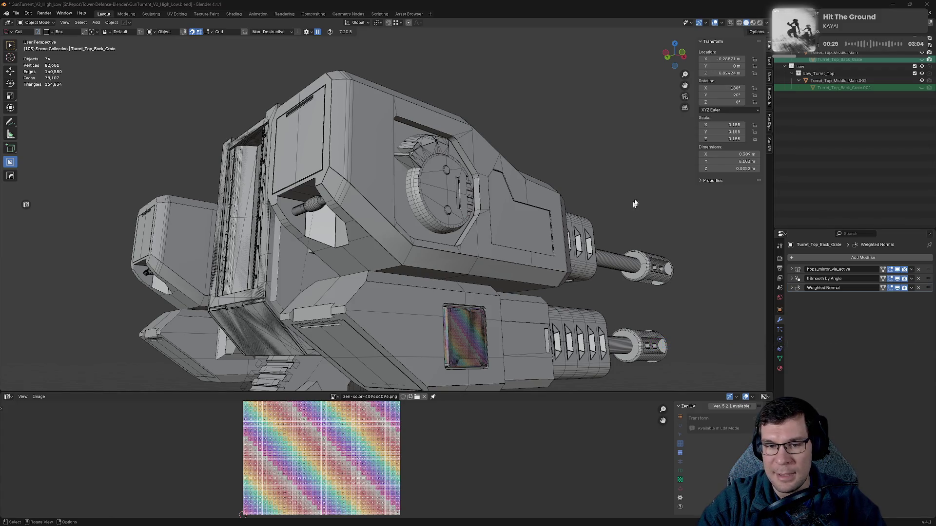
pyautogui.press('KP_Decimal')
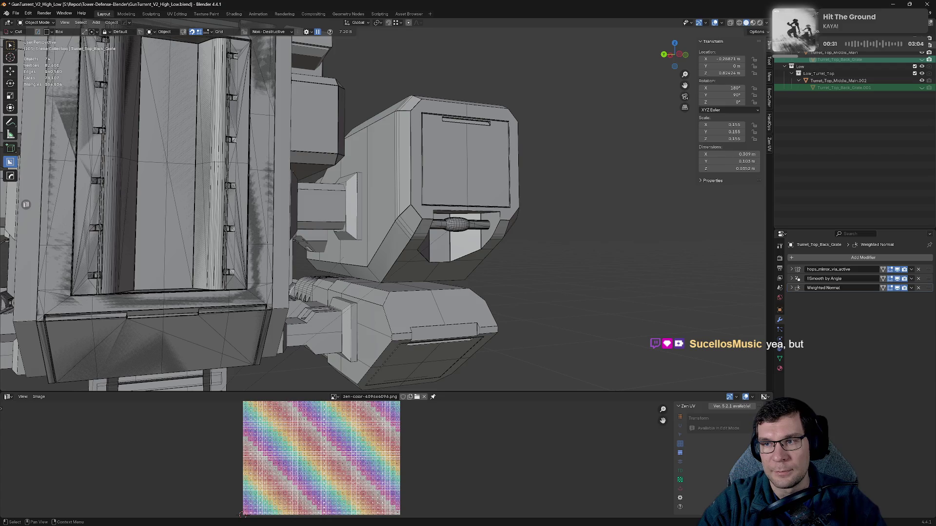
pyautogui.hotkey('shift', 'h')
pyautogui.moveTo(585, 195); pyautogui.dragTo(541, 193, button='middle')
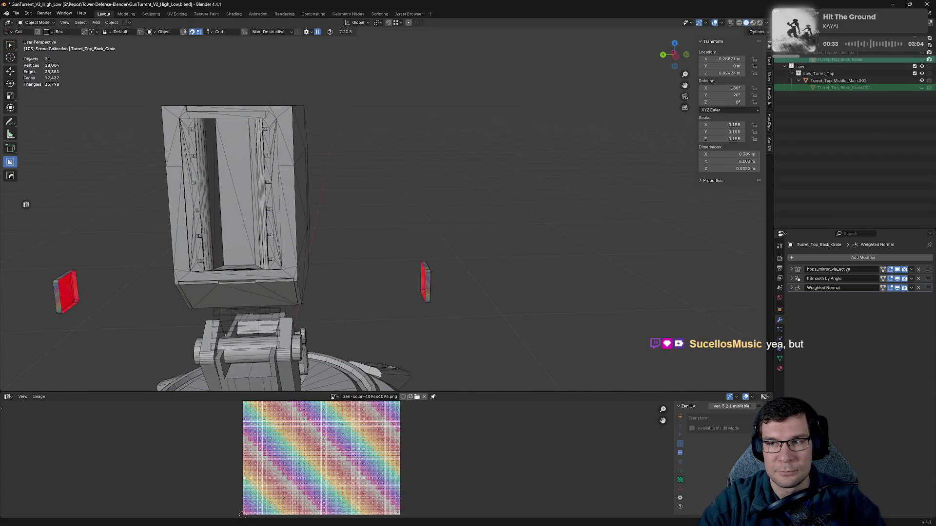
pyautogui.click(922, 88)
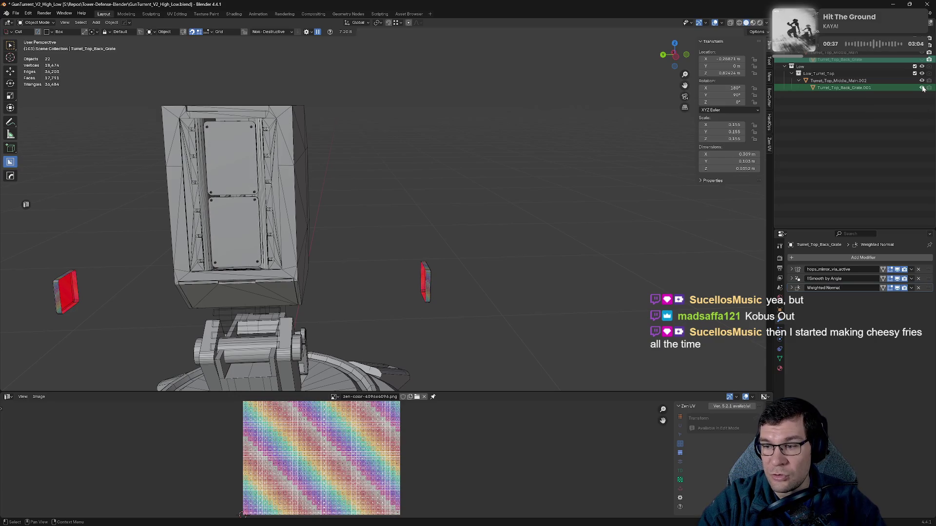
pyautogui.moveTo(566, 152)
pyautogui.mouseDown(button='middle')
pyautogui.moveTo(476, 153)
pyautogui.moveTo(704, 148)
pyautogui.moveTo(477, 200)
pyautogui.moveTo(581, 200)
pyautogui.moveTo(572, 184)
pyautogui.moveTo(478, 184)
pyautogui.mouseUp(button='middle')
pyautogui.scroll(-5, 582, 200)
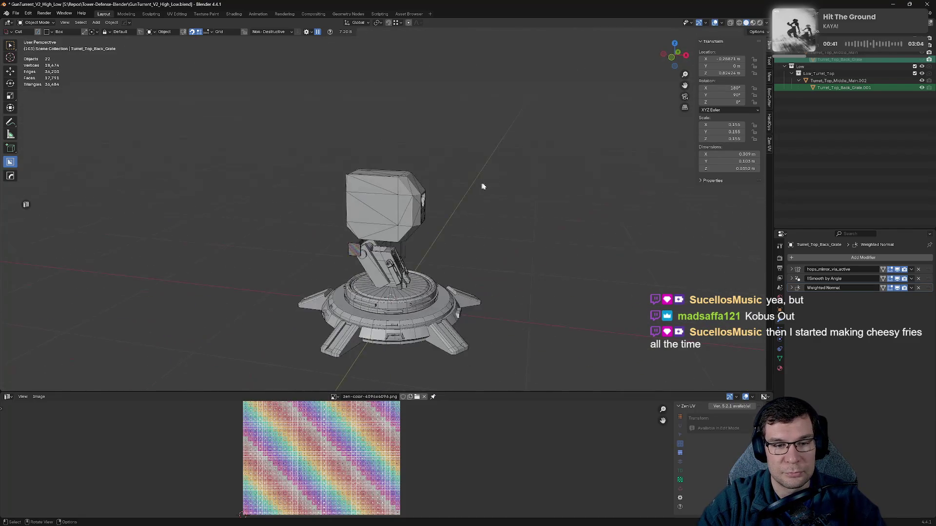
pyautogui.scroll(4, 532, 209)
pyautogui.moveTo(531, 209)
pyautogui.mouseDown(button='middle')
pyautogui.moveTo(479, 199)
pyautogui.moveTo(457, 176)
pyautogui.moveTo(483, 171)
pyautogui.moveTo(517, 197)
pyautogui.mouseUp(button='middle')
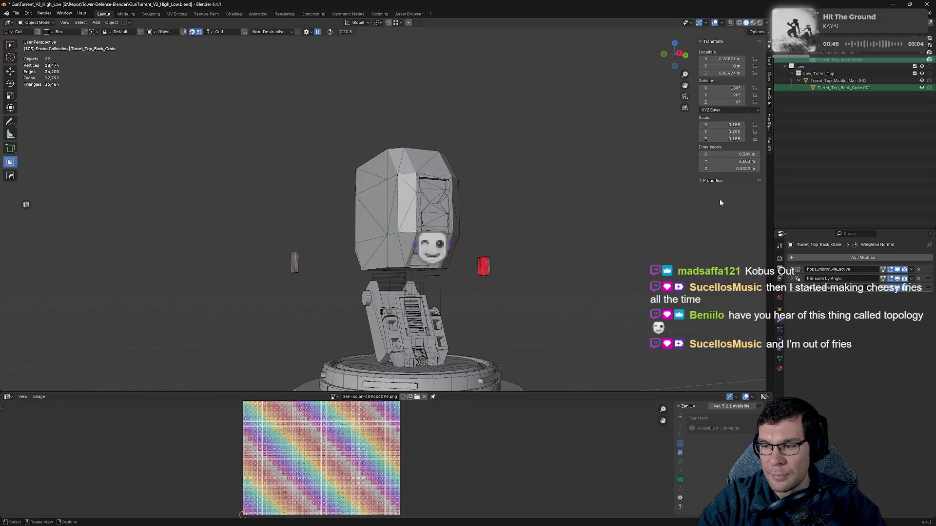
pyautogui.moveTo(524, 215); pyautogui.dragTo(599, 219, button='middle')
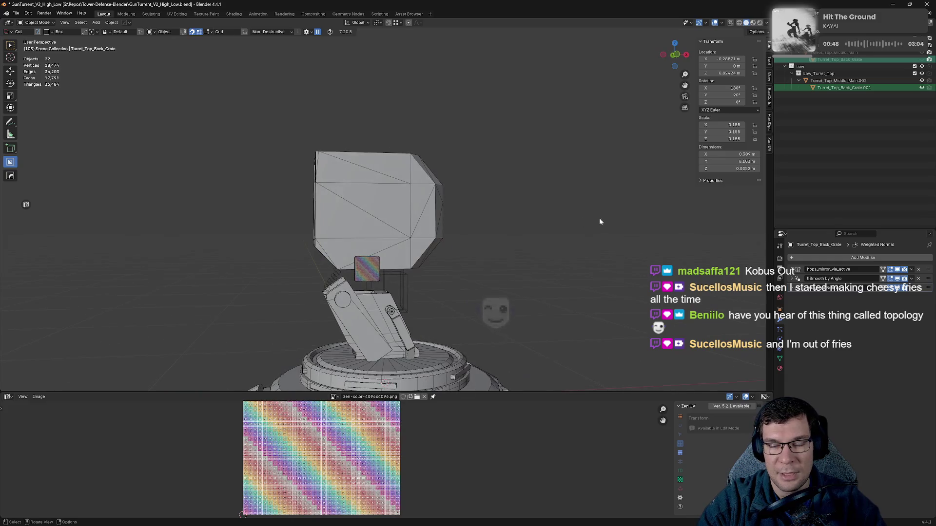
pyautogui.click(394, 190)
# - Enter Edit Mode on the turret head box and cancel a trial move of its front face
pyautogui.press('Tab')
pyautogui.click(407, 170)
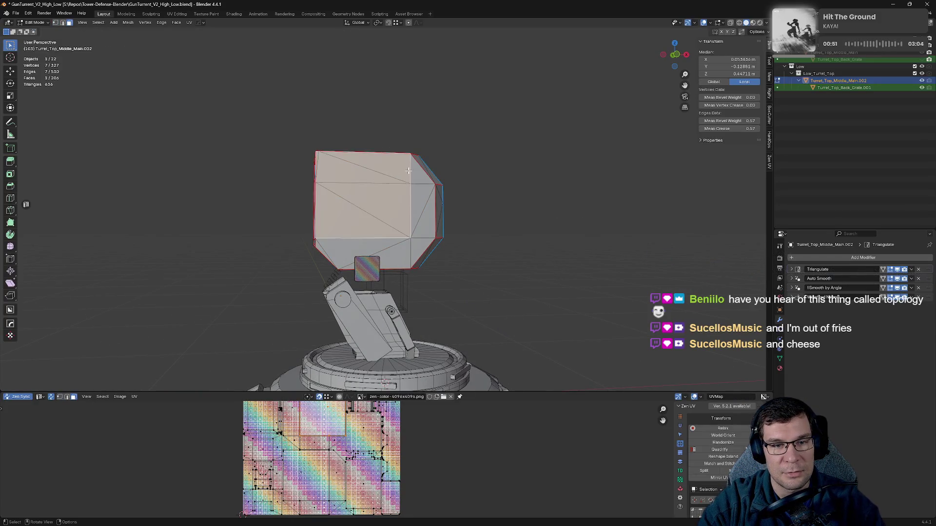
pyautogui.press('g')
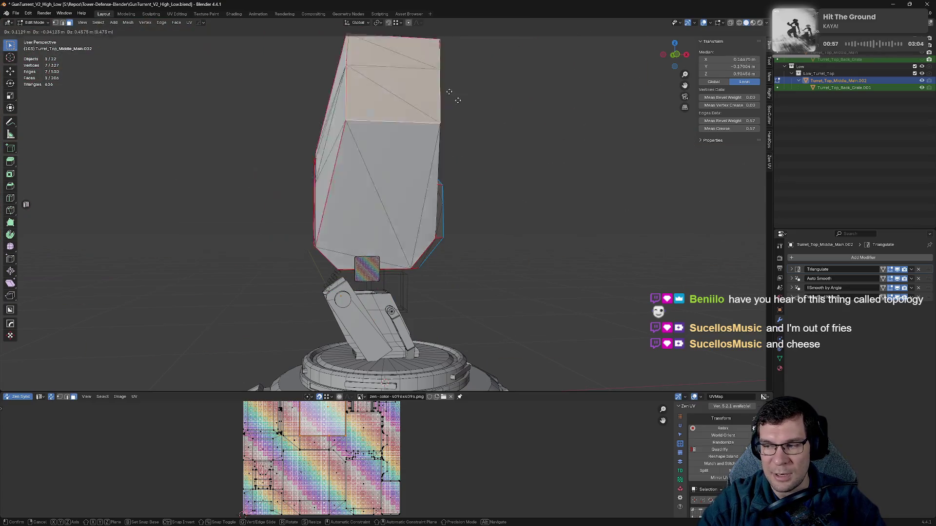
pyautogui.press('Escape')
# - Unhide the turret-top arm parts, arm detail and back-support parts in the outliner
pyautogui.moveTo(486, 181)
pyautogui.mouseDown(button='middle')
pyautogui.moveTo(458, 231)
pyautogui.moveTo(414, 242)
pyautogui.moveTo(350, 235)
pyautogui.moveTo(547, 142)
pyautogui.moveTo(527, 142)
pyautogui.moveTo(527, 199)
pyautogui.mouseUp(button='middle')
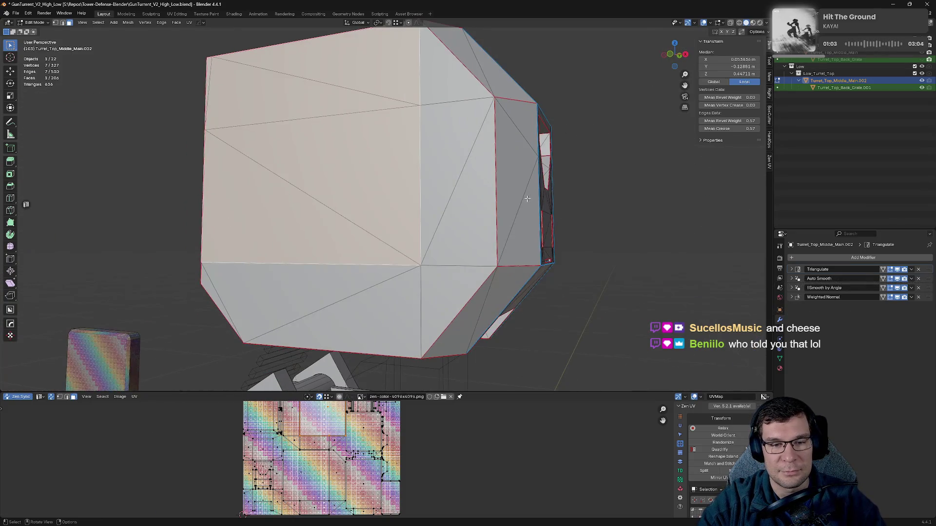
pyautogui.scroll(-5, 527, 199)
pyautogui.moveTo(570, 171)
pyautogui.keyDown('shift'); pyautogui.mouseDown(button='middle')
pyautogui.moveTo(602, 147)
pyautogui.moveTo(574, 218)
pyautogui.mouseUp(button='middle'); pyautogui.keyUp('shift')
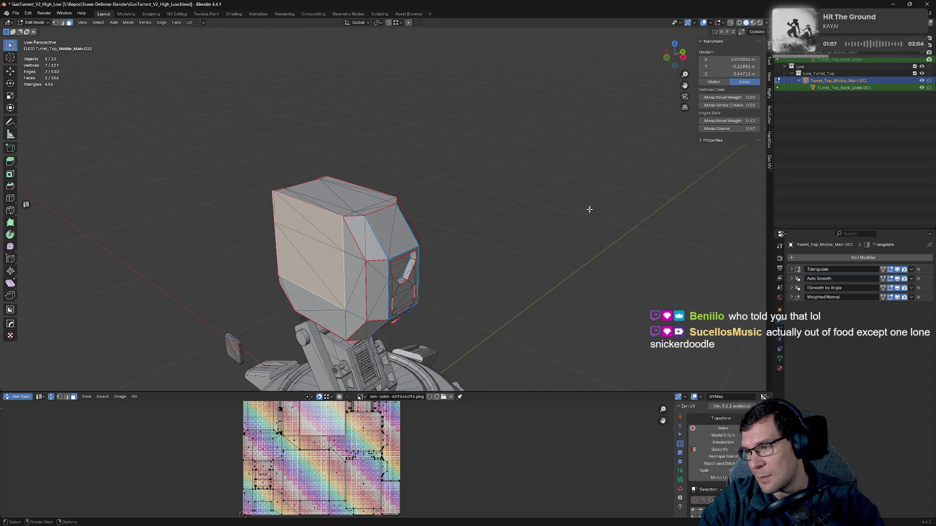
pyautogui.scroll(3, 581, 203)
pyautogui.moveTo(575, 209)
pyautogui.mouseDown(button='middle')
pyautogui.moveTo(550, 209)
pyautogui.moveTo(601, 112)
pyautogui.mouseUp(button='middle')
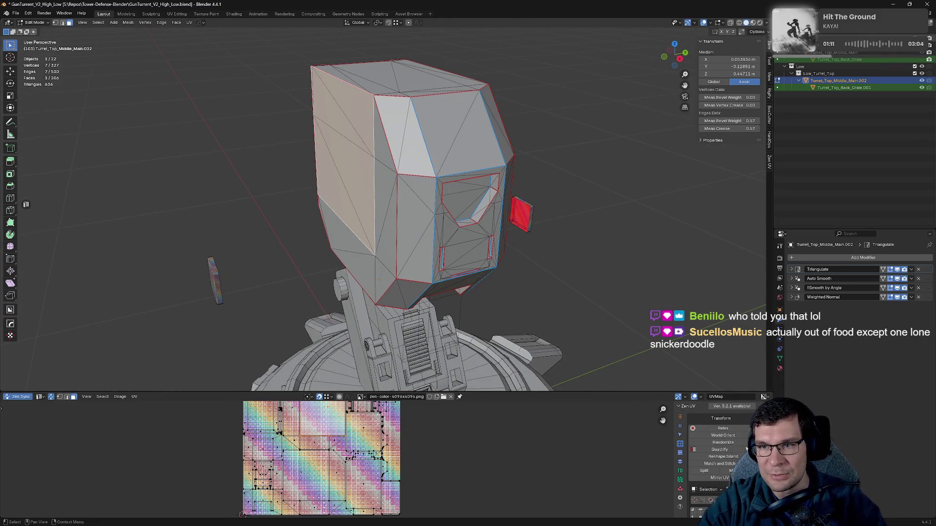
pyautogui.scroll(5, 850, 147)
pyautogui.moveTo(575, 170)
pyautogui.mouseDown(button='middle')
pyautogui.moveTo(555, 147)
pyautogui.moveTo(589, 146)
pyautogui.moveTo(668, 196)
pyautogui.mouseUp(button='middle')
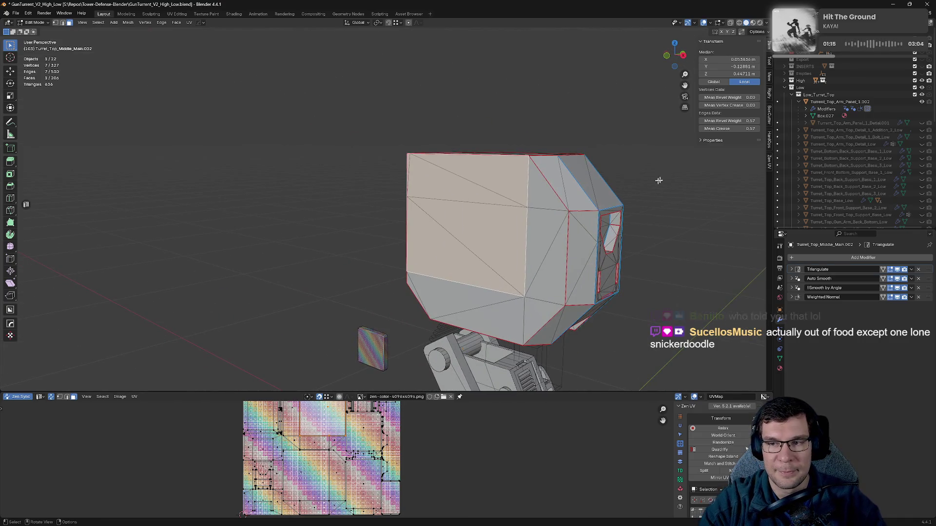
pyautogui.click(921, 123)
pyautogui.click(922, 130)
pyautogui.moveTo(923, 132); pyautogui.dragTo(923, 223)
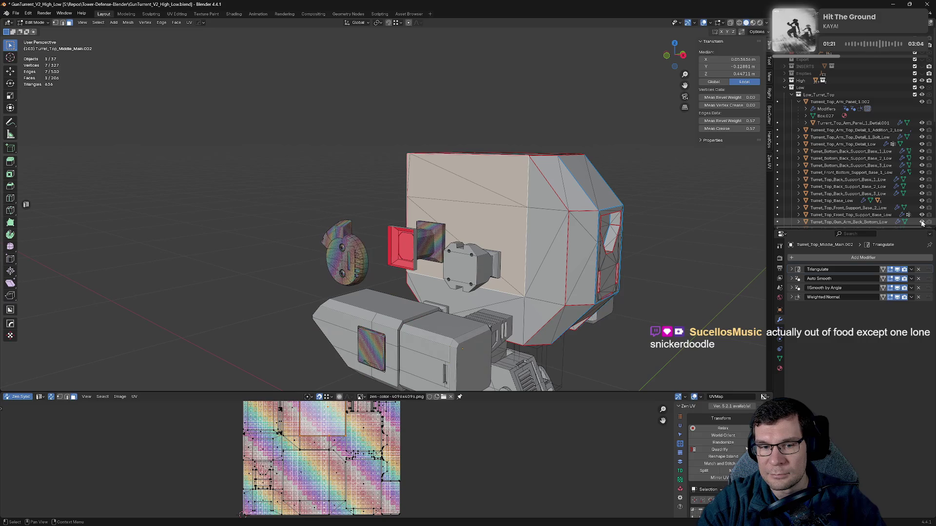
# - Unhide the bottom gun barrels, gun holders, muzzles and turret base, and hide the High collection
pyautogui.scroll(-4, 487, 192)
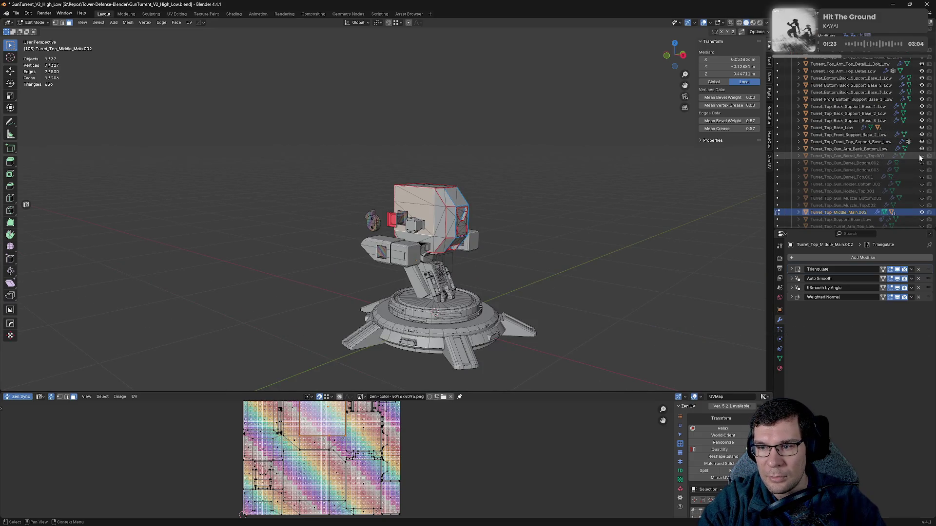
pyautogui.click(922, 163)
pyautogui.click(921, 169)
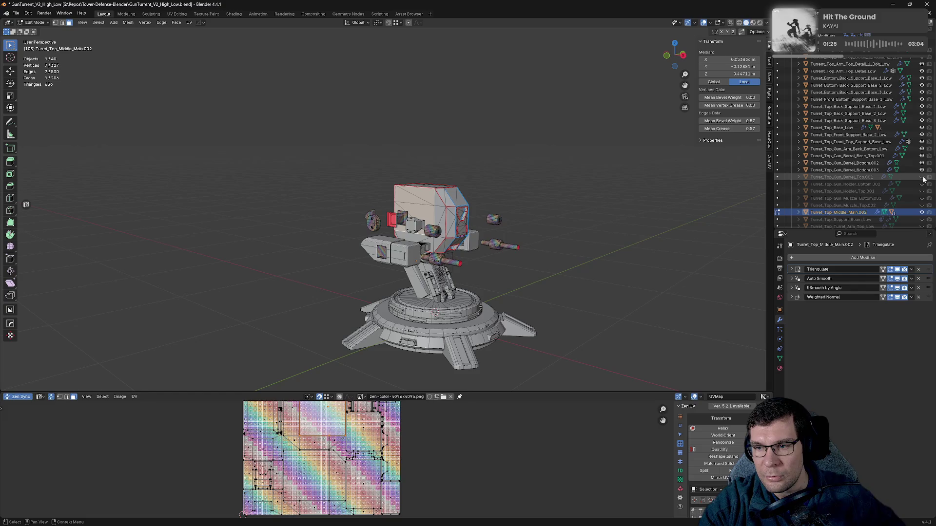
pyautogui.moveTo(922, 183); pyautogui.dragTo(923, 225)
pyautogui.scroll(-5, 923, 225)
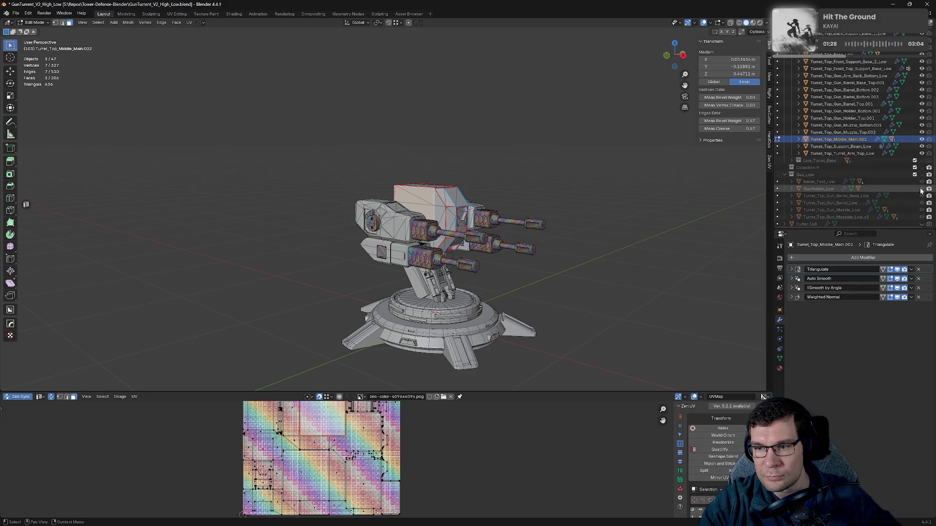
pyautogui.click(921, 161)
pyautogui.scroll(10, 851, 108)
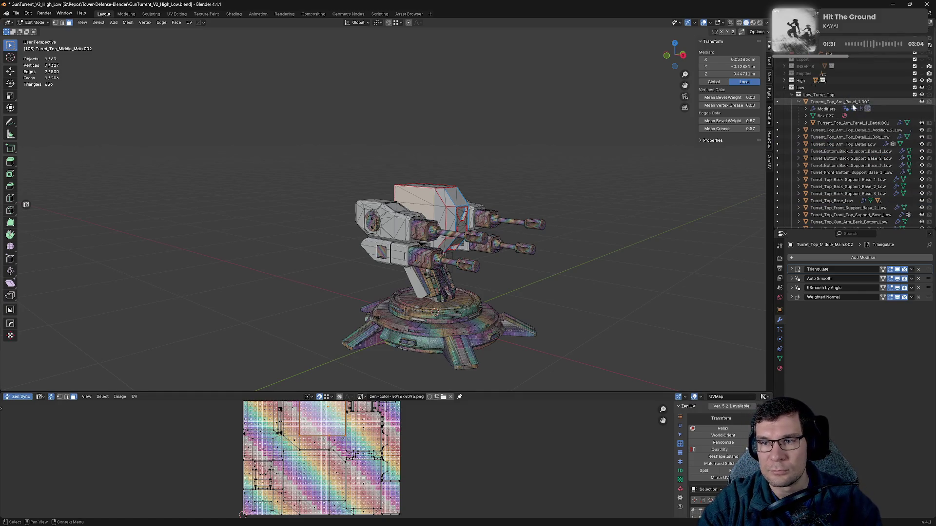
pyautogui.click(922, 81)
pyautogui.scroll(5, 651, 169)
# - Copy the arm top detail's Mirror modifier onto the back support base part
pyautogui.moveTo(492, 201)
pyautogui.mouseDown(button='middle')
pyautogui.moveTo(560, 203)
pyautogui.moveTo(425, 221)
pyautogui.moveTo(557, 211)
pyautogui.moveTo(480, 217)
pyautogui.mouseUp(button='middle')
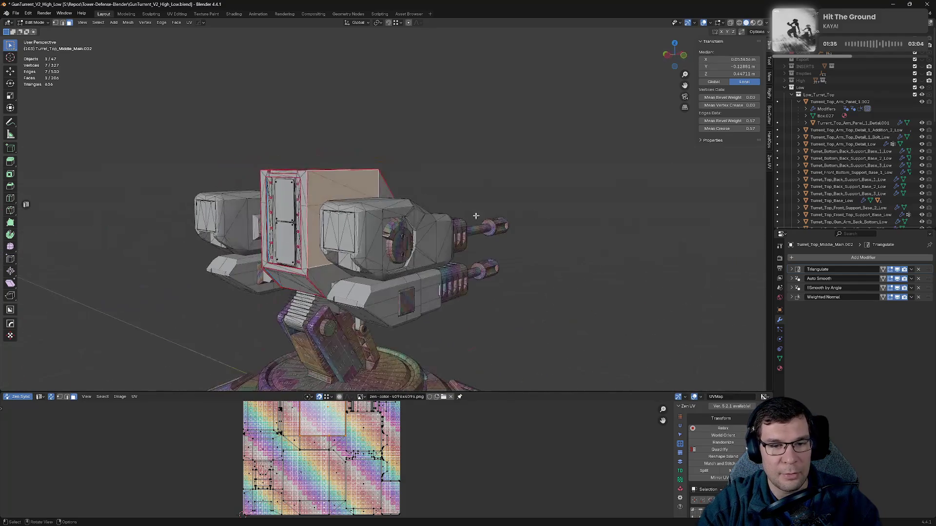
pyautogui.press('Tab')
pyautogui.click(416, 223)
pyautogui.moveTo(417, 223)
pyautogui.mouseDown(button='middle')
pyautogui.moveTo(466, 218)
pyautogui.moveTo(490, 235)
pyautogui.moveTo(470, 231)
pyautogui.moveTo(492, 230)
pyautogui.moveTo(335, 245)
pyautogui.mouseUp(button='middle')
pyautogui.moveTo(495, 226); pyautogui.dragTo(482, 218, button='middle')
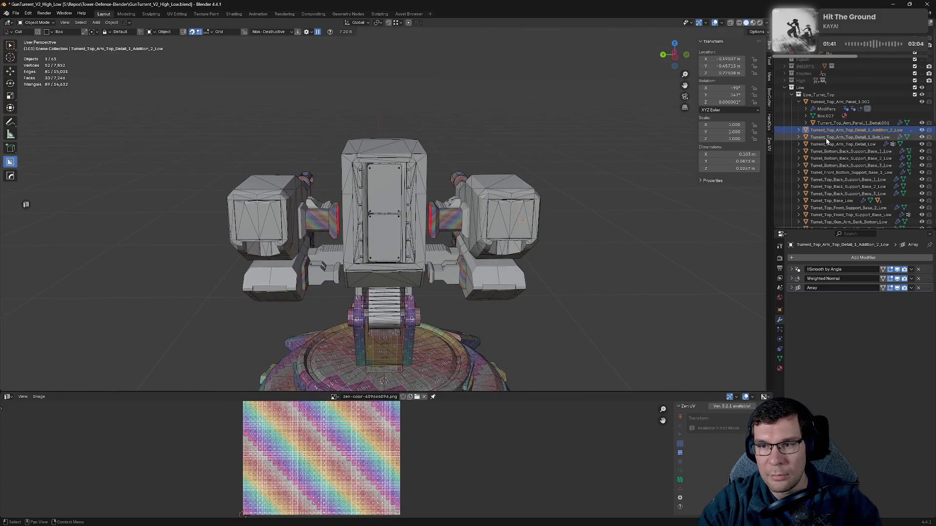
pyautogui.keyDown('shift'); pyautogui.click(472, 222); pyautogui.keyUp('shift')
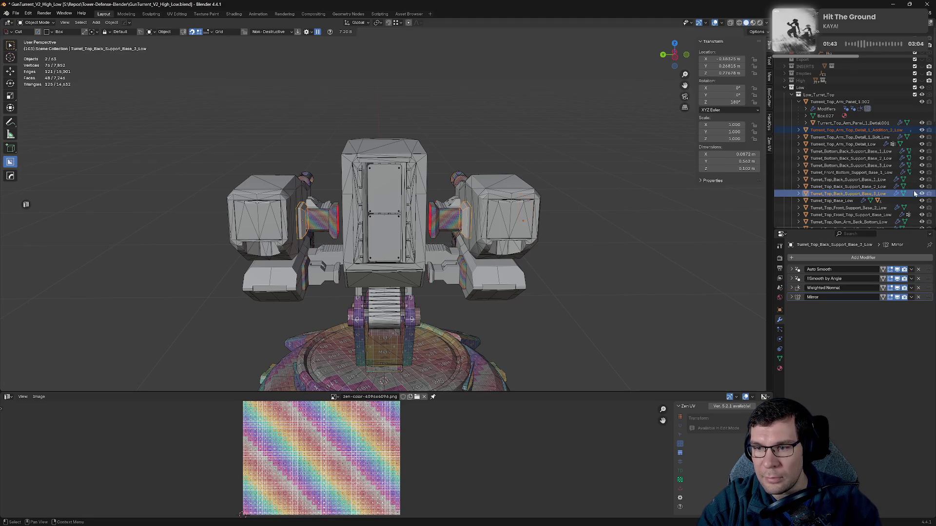
pyautogui.click(913, 298)
pyautogui.click(906, 318)
# - Unhide the turret head box's child parts, from arm back rod through locator top
pyautogui.moveTo(630, 267)
pyautogui.mouseDown(button='middle')
pyautogui.moveTo(579, 191)
pyautogui.moveTo(463, 210)
pyautogui.mouseUp(button='middle')
pyautogui.click(587, 197)
pyautogui.click(463, 210)
pyautogui.scroll(-5, 893, 195)
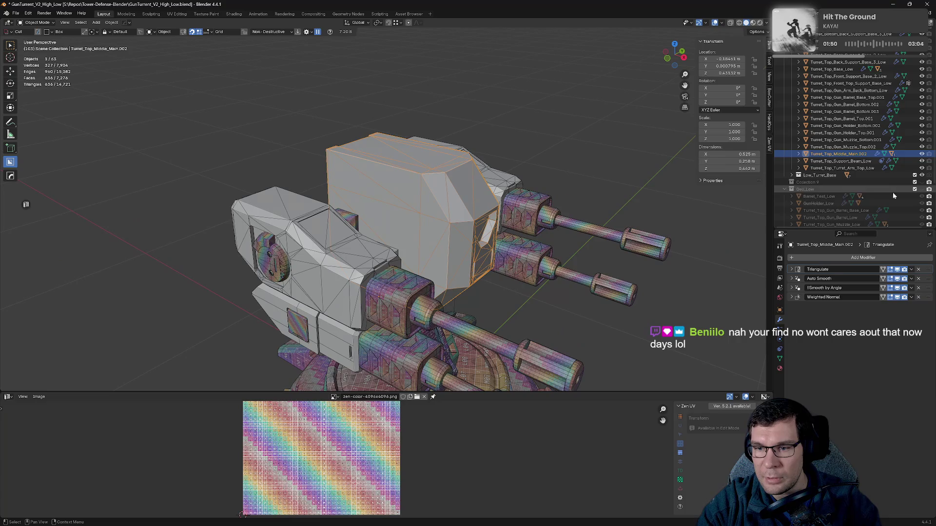
pyautogui.keyDown('shift'); pyautogui.click(799, 154); pyautogui.keyUp('shift')
pyautogui.scroll(-5, 930, 135)
pyautogui.moveTo(921, 131); pyautogui.dragTo(922, 209)
# - Deselect the head box, orbit to face the turret front, and enter Edit Mode
pyautogui.click(600, 168)
pyautogui.moveTo(602, 174)
pyautogui.mouseDown(button='middle')
pyautogui.moveTo(625, 177)
pyautogui.moveTo(589, 161)
pyautogui.moveTo(602, 161)
pyautogui.moveTo(564, 258)
pyautogui.moveTo(546, 232)
pyautogui.mouseUp(button='middle')
pyautogui.scroll(10, 865, 111)
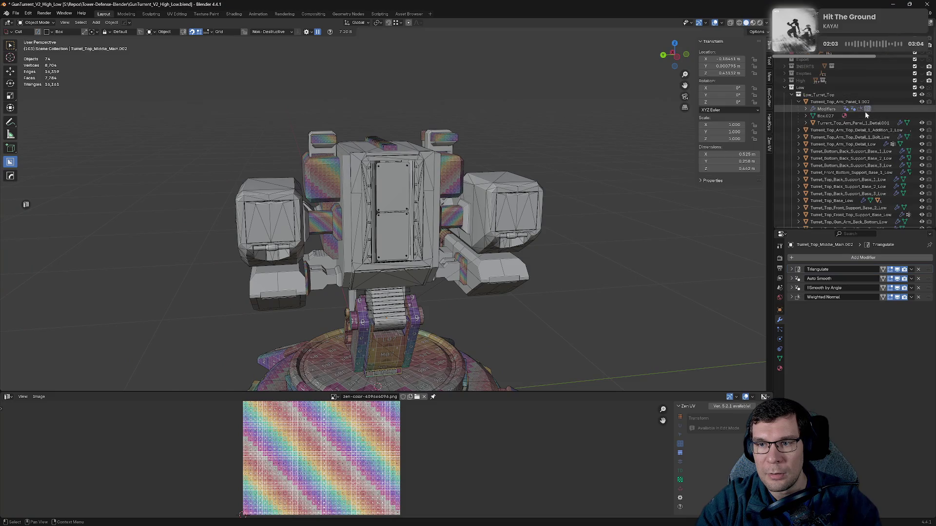
pyautogui.moveTo(536, 201)
pyautogui.mouseDown(button='middle')
pyautogui.moveTo(518, 204)
pyautogui.moveTo(597, 201)
pyautogui.mouseUp(button='middle')
pyautogui.moveTo(519, 215)
pyautogui.mouseDown(button='middle')
pyautogui.moveTo(633, 206)
pyautogui.moveTo(460, 228)
pyautogui.mouseUp(button='middle')
pyautogui.moveTo(557, 208); pyautogui.dragTo(469, 219, button='middle')
pyautogui.press('Tab')
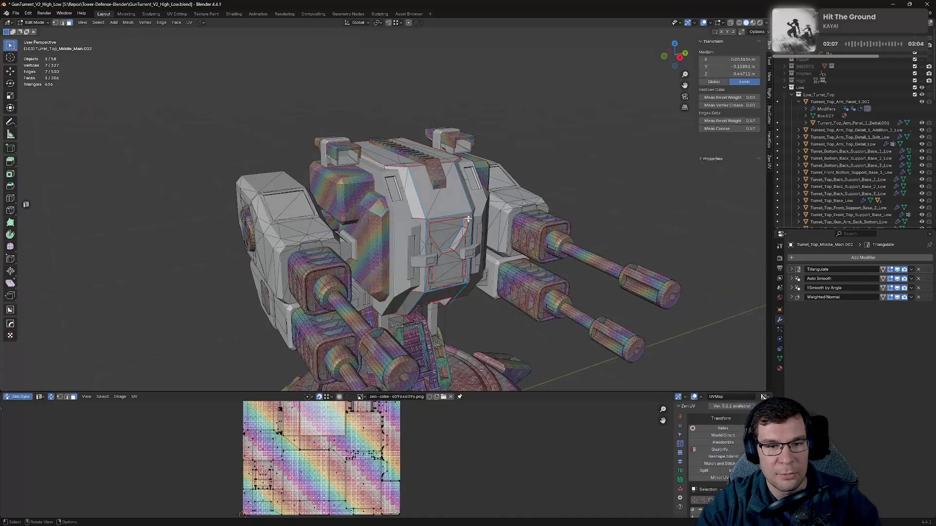
# - Return to Object Mode and frame the gun arm back bottom part
pyautogui.press('Tab')
pyautogui.moveTo(602, 212)
pyautogui.mouseDown(button='middle')
pyautogui.moveTo(535, 183)
pyautogui.moveTo(475, 243)
pyautogui.moveTo(521, 249)
pyautogui.moveTo(595, 217)
pyautogui.moveTo(604, 193)
pyautogui.mouseUp(button='middle')
pyautogui.click(476, 242)
pyautogui.scroll(-5, 516, 253)
pyautogui.press('KP_Decimal')
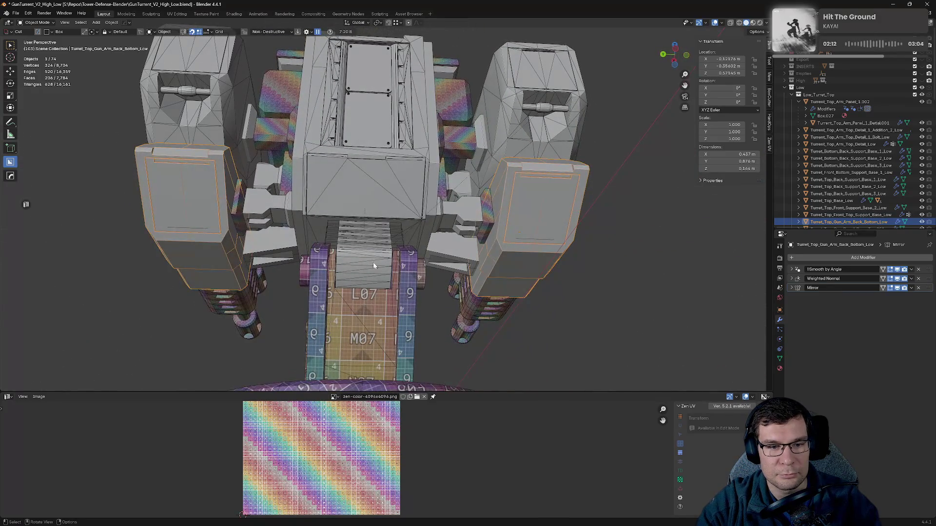
# - Select the turret top base, support beam and middle clip parts to check their modifiers
pyautogui.click(403, 244)
pyautogui.moveTo(402, 244); pyautogui.dragTo(459, 224, button='middle')
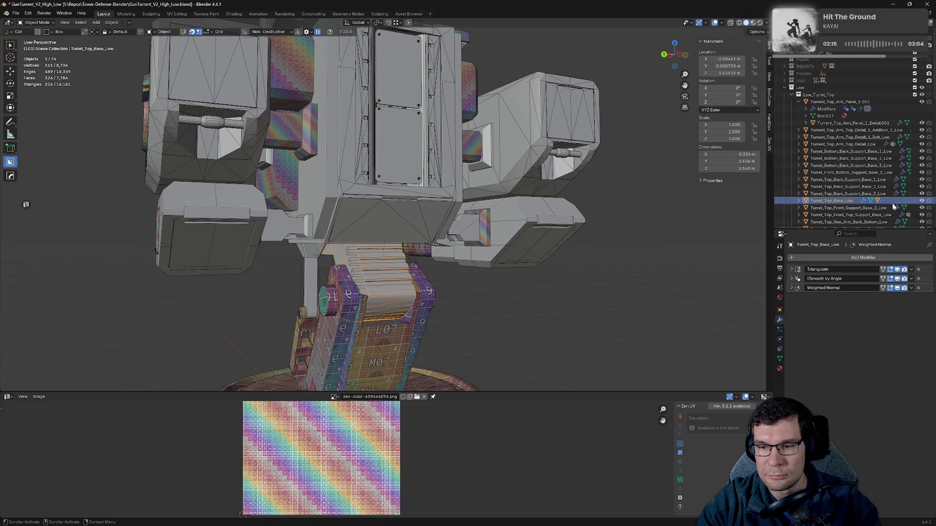
pyautogui.moveTo(562, 277)
pyautogui.mouseDown(button='middle')
pyautogui.moveTo(701, 263)
pyautogui.moveTo(495, 266)
pyautogui.moveTo(470, 252)
pyautogui.moveTo(478, 276)
pyautogui.moveTo(478, 233)
pyautogui.moveTo(478, 245)
pyautogui.mouseUp(button='middle')
pyautogui.click(471, 258)
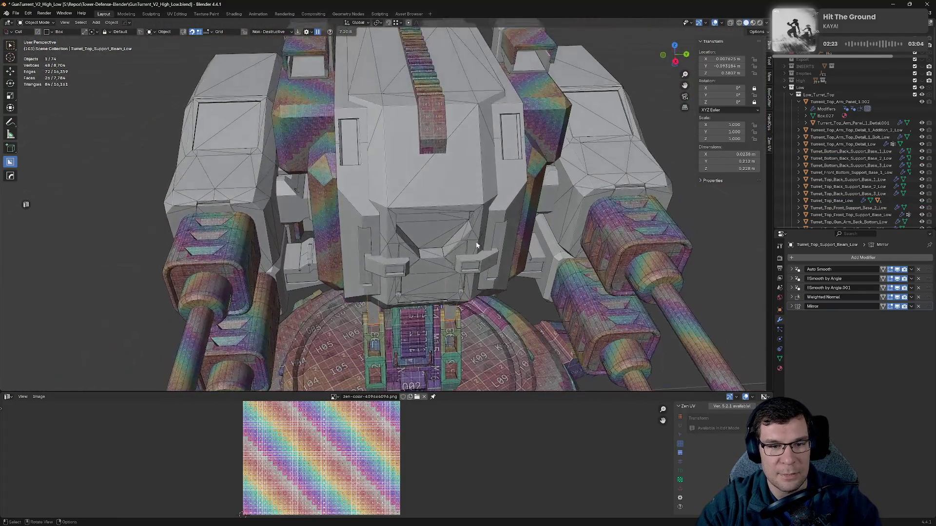
pyautogui.click(488, 263)
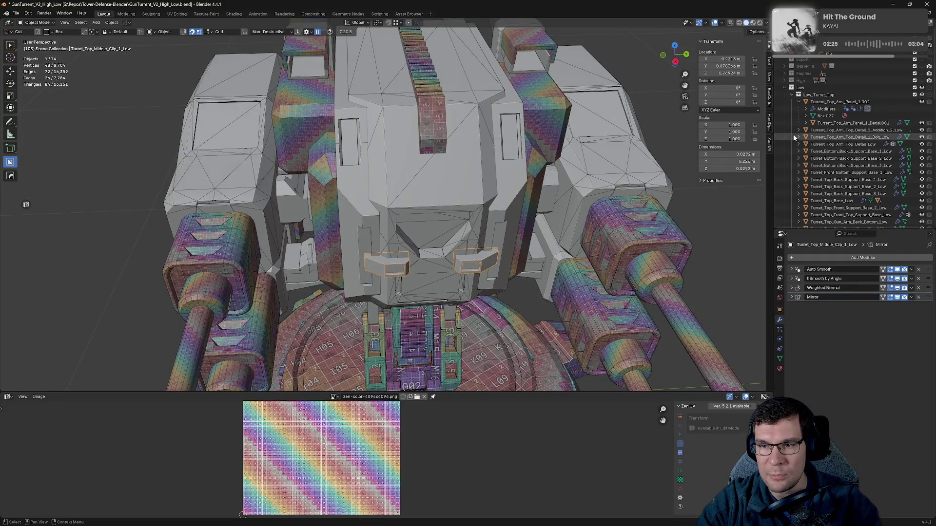
pyautogui.scroll(-10, 850, 211)
pyautogui.scroll(-5, 812, 111)
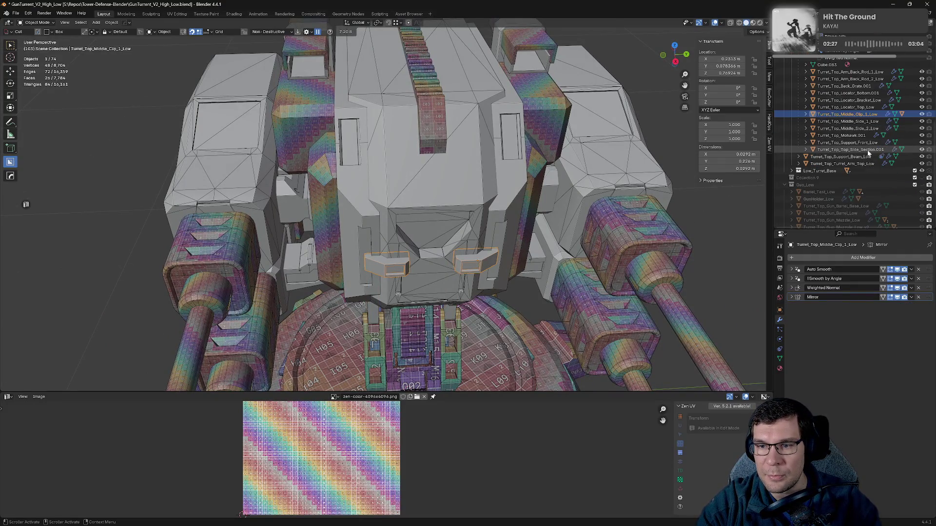
pyautogui.click(806, 115)
# - Orbit to an elevated front view and save the blend file
pyautogui.moveTo(502, 204)
pyautogui.mouseDown(button='middle')
pyautogui.moveTo(577, 203)
pyautogui.moveTo(582, 170)
pyautogui.mouseUp(button='middle')
pyautogui.scroll(5, 582, 156)
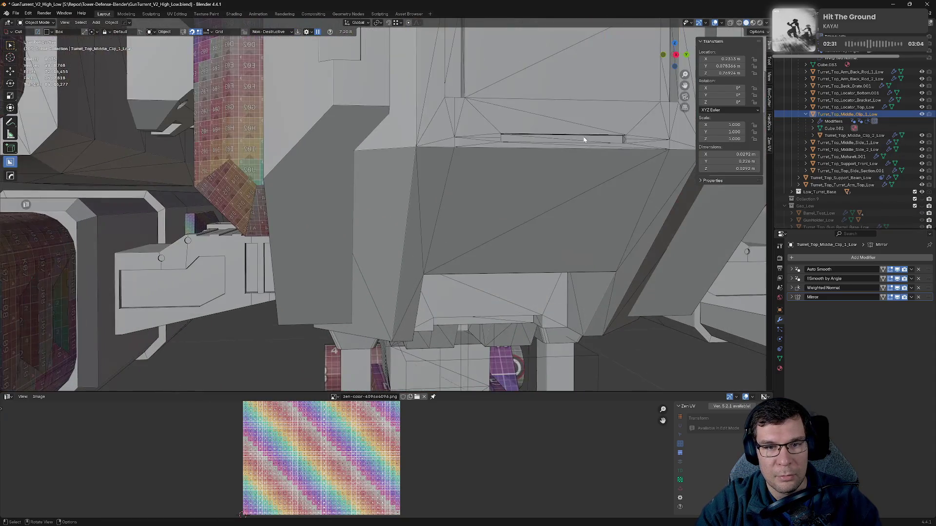
pyautogui.scroll(-5, 586, 138)
pyautogui.moveTo(585, 138)
pyautogui.mouseDown(button='middle')
pyautogui.moveTo(484, 181)
pyautogui.moveTo(426, 165)
pyautogui.moveTo(456, 141)
pyautogui.moveTo(375, 112)
pyautogui.moveTo(394, 176)
pyautogui.mouseUp(button='middle')
pyautogui.hotkey('ctrl', 's')
# - Clear the selection and inspect the lower housing panel, front housings and barrel mounts
pyautogui.scroll(-6, 382, 137)
pyautogui.scroll(5, 394, 176)
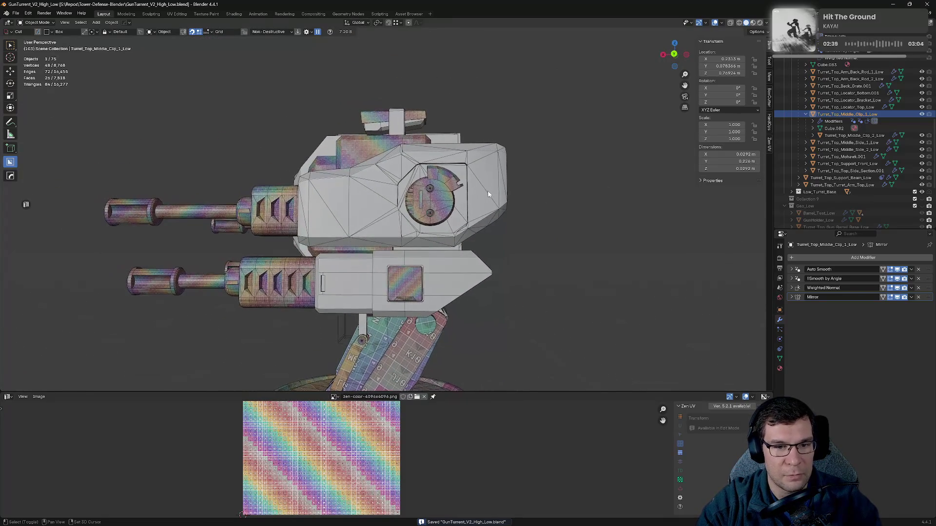
pyautogui.scroll(3, 539, 182)
pyautogui.scroll(-1, 539, 182)
pyautogui.moveTo(438, 331)
pyautogui.keyDown('shift'); pyautogui.mouseDown(button='middle')
pyautogui.moveTo(434, 205)
pyautogui.moveTo(420, 197)
pyautogui.moveTo(379, 207)
pyautogui.moveTo(402, 229)
pyautogui.mouseUp(button='middle'); pyautogui.keyUp('shift')
pyautogui.scroll(3, 434, 204)
pyautogui.scroll(2, 403, 228)
pyautogui.scroll(-10, 402, 228)
pyautogui.click(559, 174)
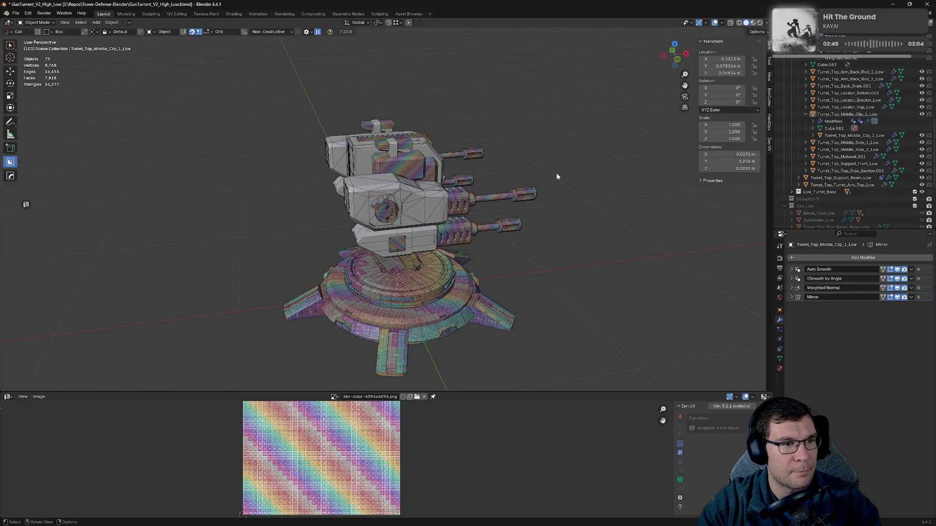
pyautogui.moveTo(528, 175)
pyautogui.mouseDown(button='middle')
pyautogui.moveTo(547, 163)
pyautogui.moveTo(486, 173)
pyautogui.mouseUp(button='middle')
pyautogui.scroll(4, 547, 163)
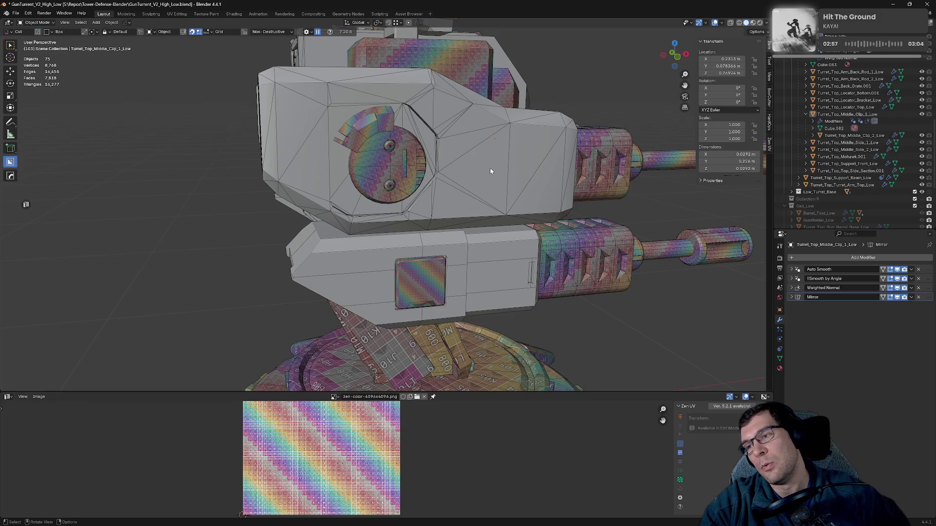
pyautogui.moveTo(486, 168)
pyautogui.mouseDown(button='middle')
pyautogui.moveTo(470, 164)
pyautogui.moveTo(489, 205)
pyautogui.moveTo(526, 224)
pyautogui.mouseUp(button='middle')
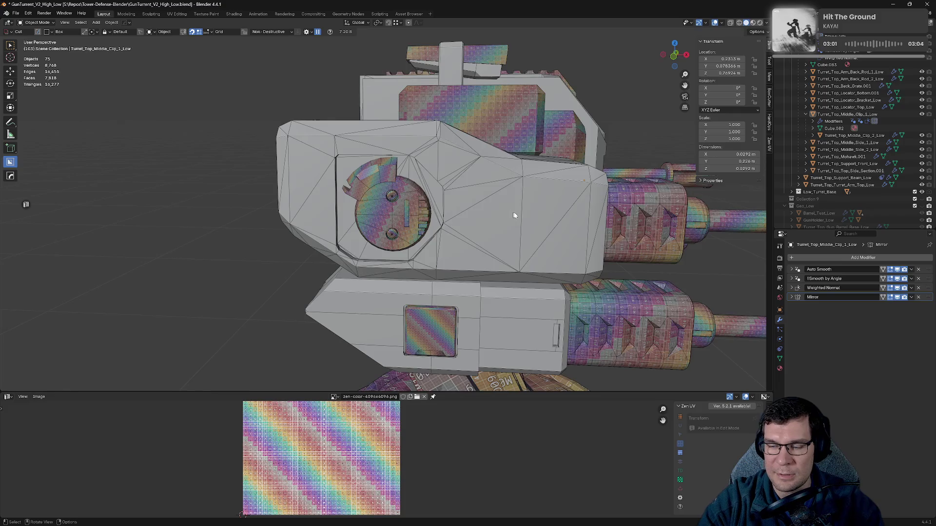
pyautogui.scroll(6, 512, 215)
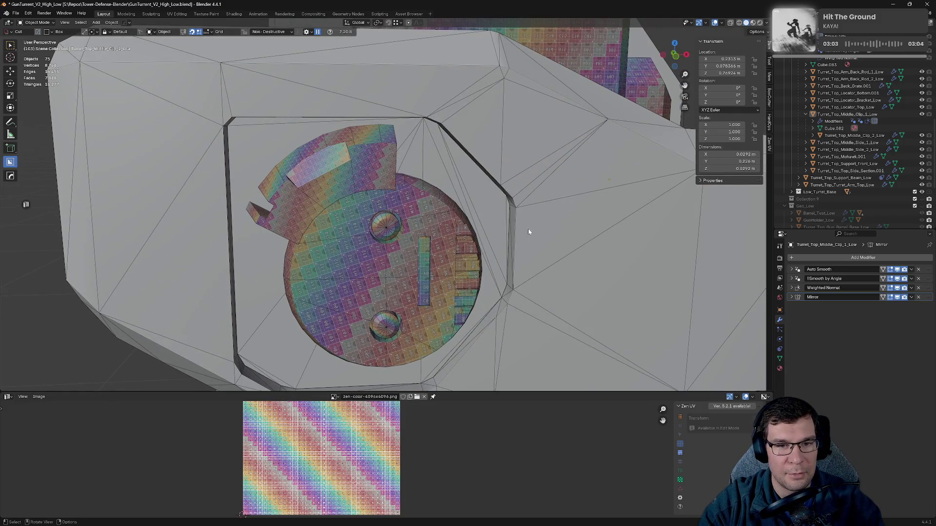
pyautogui.scroll(-5, 558, 231)
pyautogui.moveTo(579, 228)
pyautogui.mouseDown(button='middle')
pyautogui.moveTo(584, 236)
pyautogui.moveTo(455, 220)
pyautogui.moveTo(457, 262)
pyautogui.mouseUp(button='middle')
pyautogui.scroll(4, 405, 208)
# - Select and frame the locator bracket clip
pyautogui.click(309, 174)
pyautogui.press('KP_Decimal')
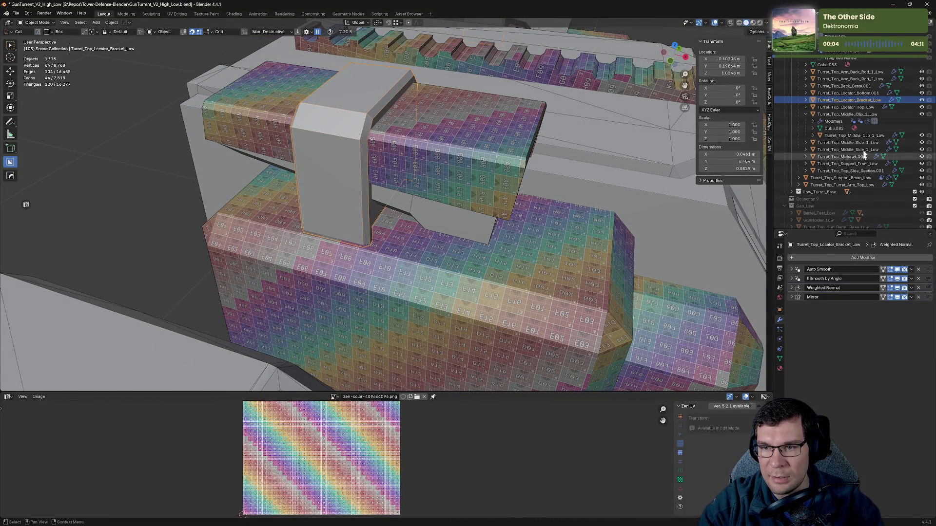
pyautogui.scroll(5, 866, 126)
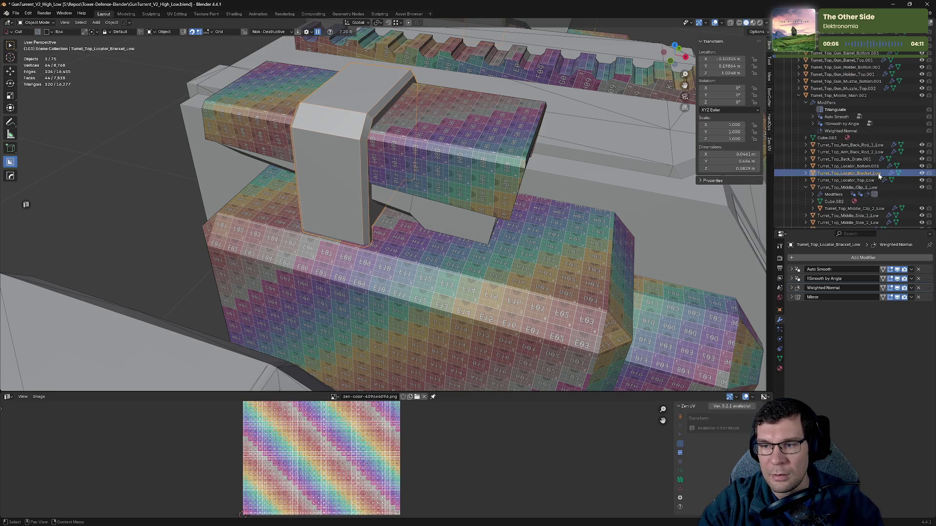
pyautogui.scroll(-5, 858, 185)
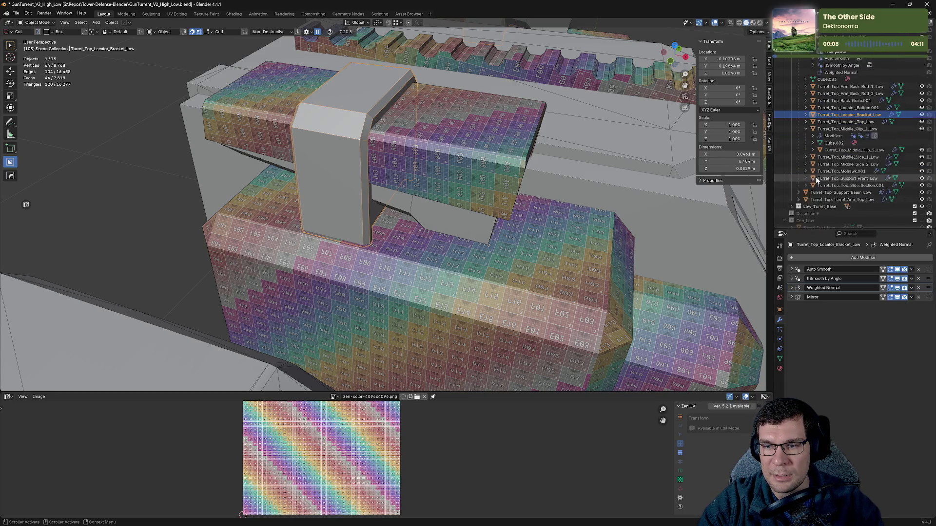
pyautogui.moveTo(549, 242)
pyautogui.mouseDown(button='middle')
pyautogui.moveTo(478, 228)
pyautogui.moveTo(539, 240)
pyautogui.mouseUp(button='middle')
# - Select the gun arm's lower back piece and orbit in close around it
pyautogui.click(648, 298)
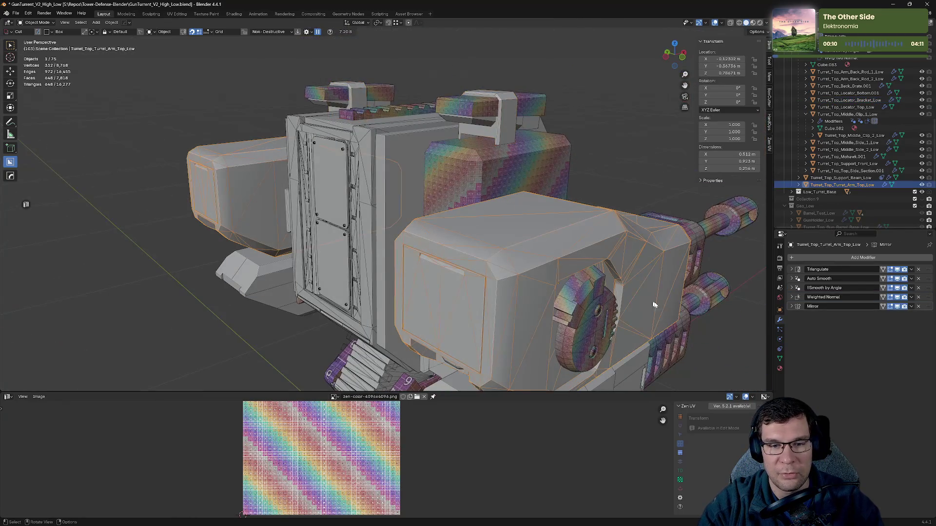
pyautogui.scroll(3, 526, 195)
pyautogui.click(485, 283)
pyautogui.moveTo(618, 302); pyautogui.dragTo(599, 296, button='middle')
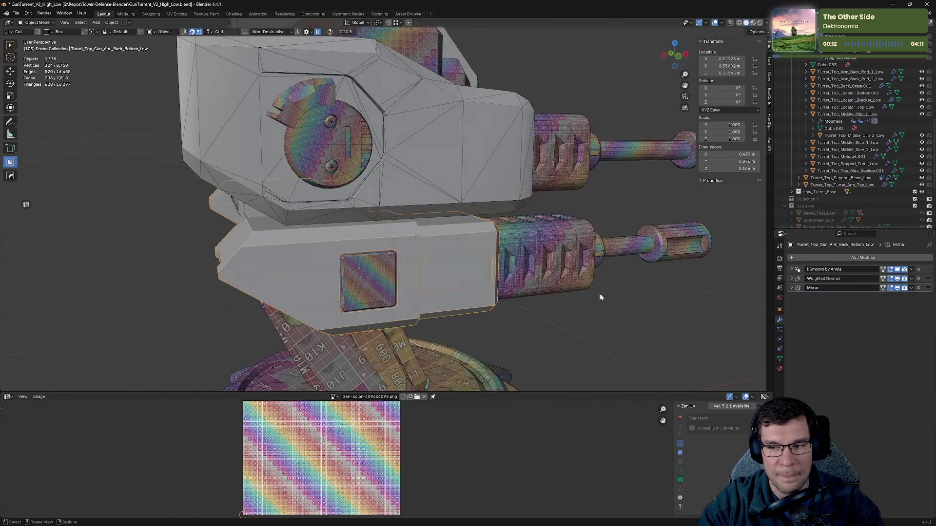
# - Sharpen the gun arm's edges and add a Weighted Normal modifier with HardOps
pyautogui.press('q')
pyautogui.click(599, 290)
pyautogui.press('q')
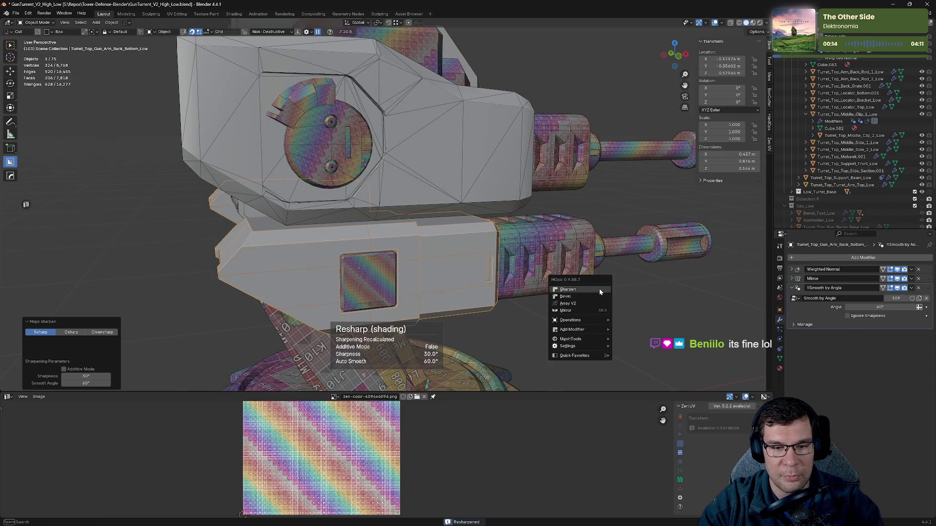
pyautogui.keyDown('ctrl'); pyautogui.click(599, 290); pyautogui.keyUp('ctrl')
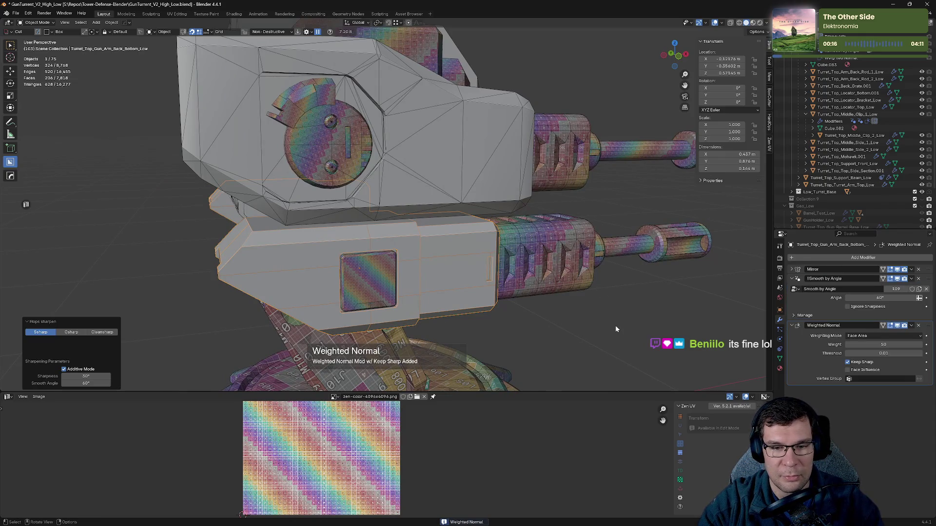
# - Unwrap the gun arm with Zen UV so it shows the checker texture
pyautogui.press('Tab')
pyautogui.hotkey('alt', 'a')
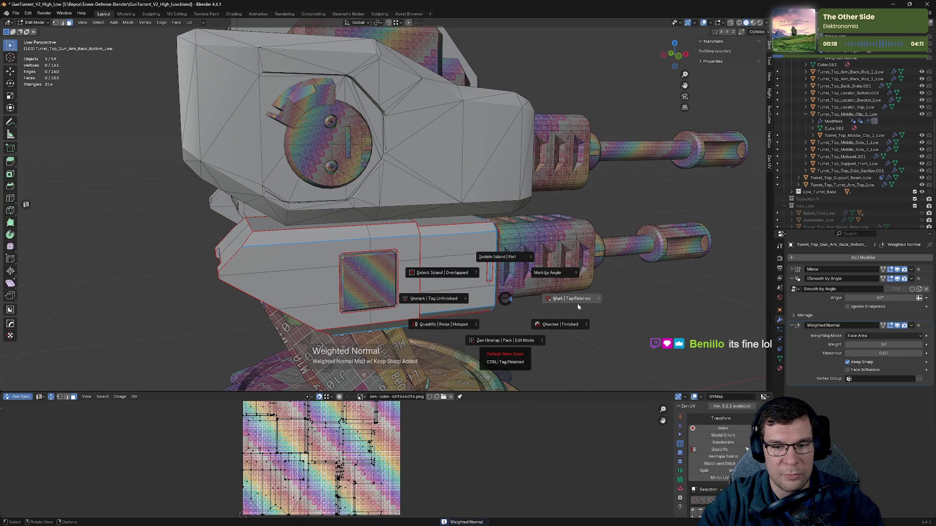
pyautogui.click(567, 326)
pyautogui.moveTo(488, 276)
pyautogui.mouseDown(button='middle')
pyautogui.moveTo(543, 278)
pyautogui.moveTo(505, 273)
pyautogui.mouseUp(button='middle')
pyautogui.rightClick(504, 274)
# - Move the Mirror modifier below Smooth by Angle and Weighted Normal in the stack
pyautogui.press('Tab')
pyautogui.press('g')
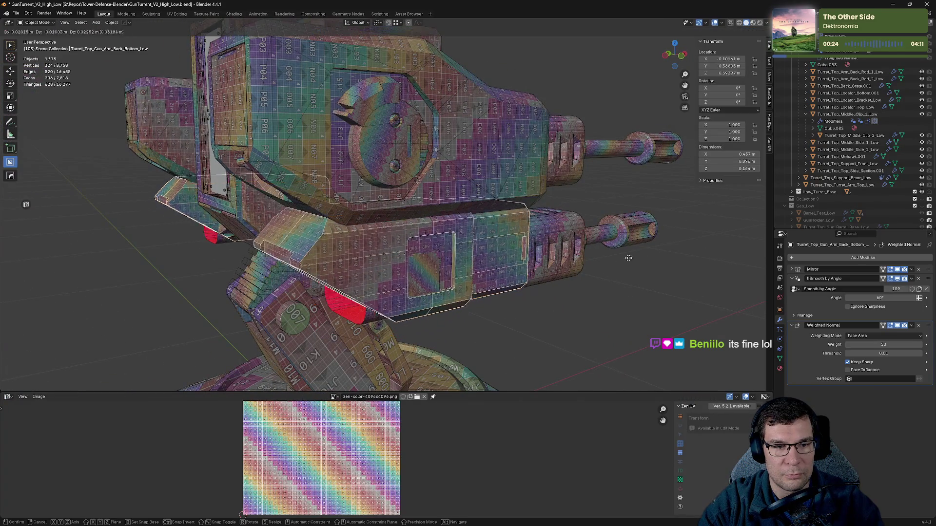
pyautogui.click(579, 278)
pyautogui.scroll(3, 449, 272)
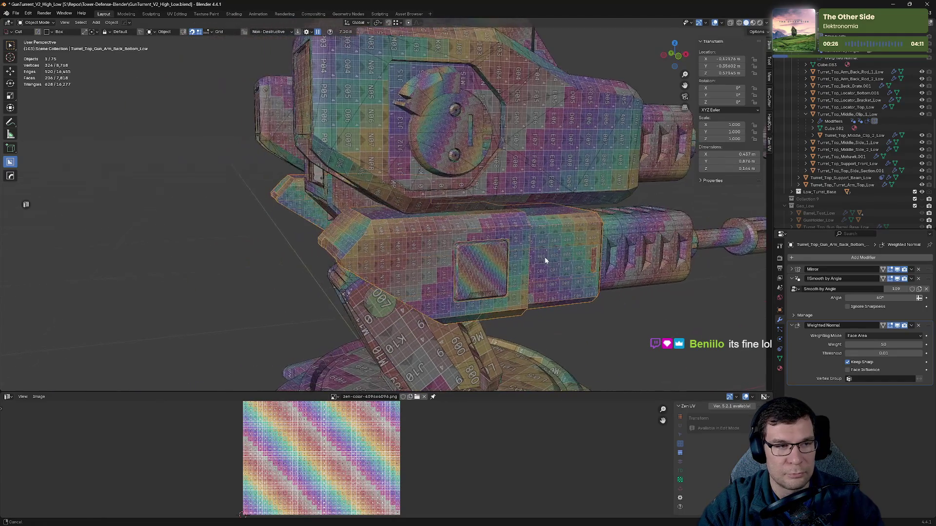
pyautogui.moveTo(789, 279); pyautogui.dragTo(792, 290)
pyautogui.moveTo(926, 270); pyautogui.dragTo(926, 291)
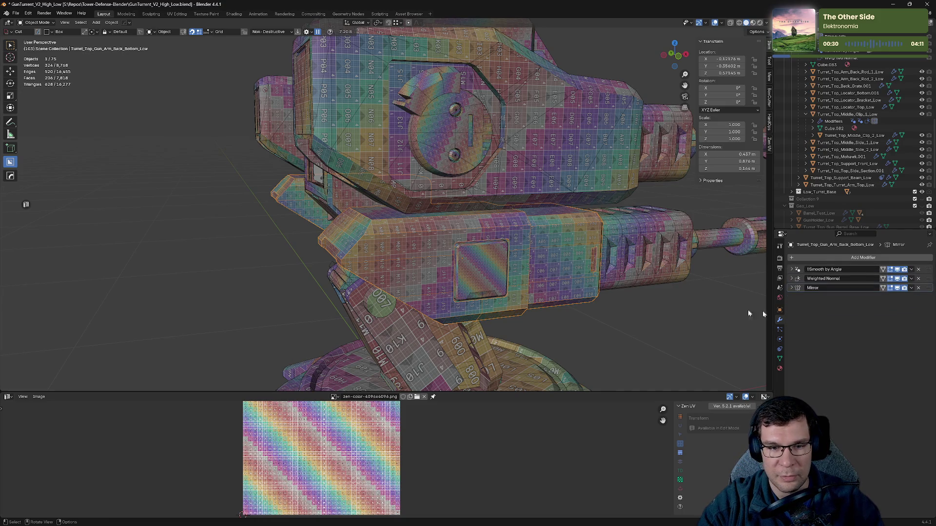
# - Temporarily hide the gun arm to inspect the parts behind it, then unhide it
pyautogui.press('h')
pyautogui.hotkey('alt', 'h')
pyautogui.moveTo(595, 288); pyautogui.dragTo(604, 278, button='middle')
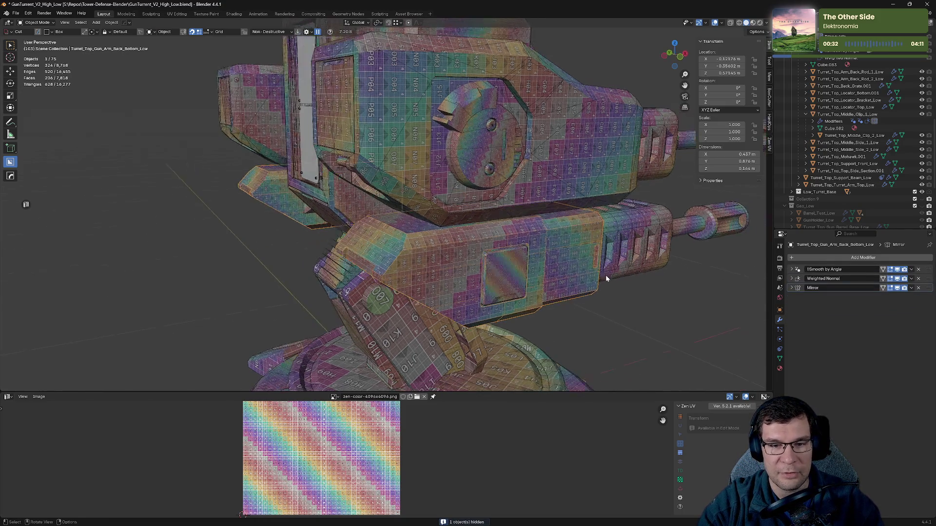
pyautogui.press('h')
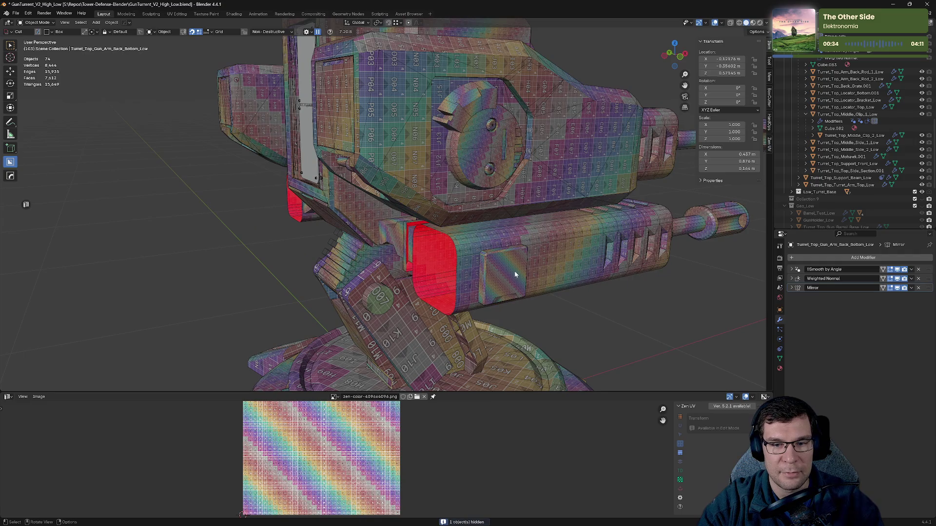
pyautogui.moveTo(583, 232); pyautogui.dragTo(579, 251, button='middle')
pyautogui.click(580, 251)
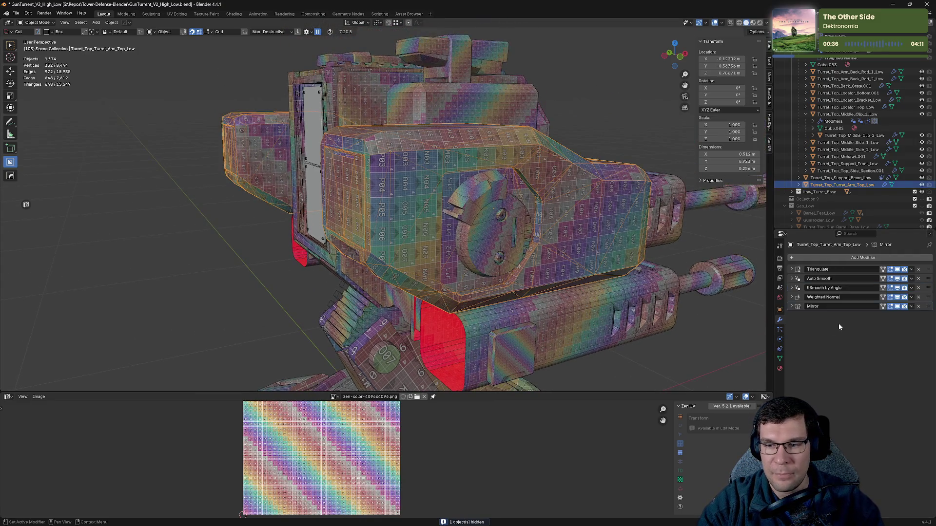
pyautogui.hotkey('alt', 'h')
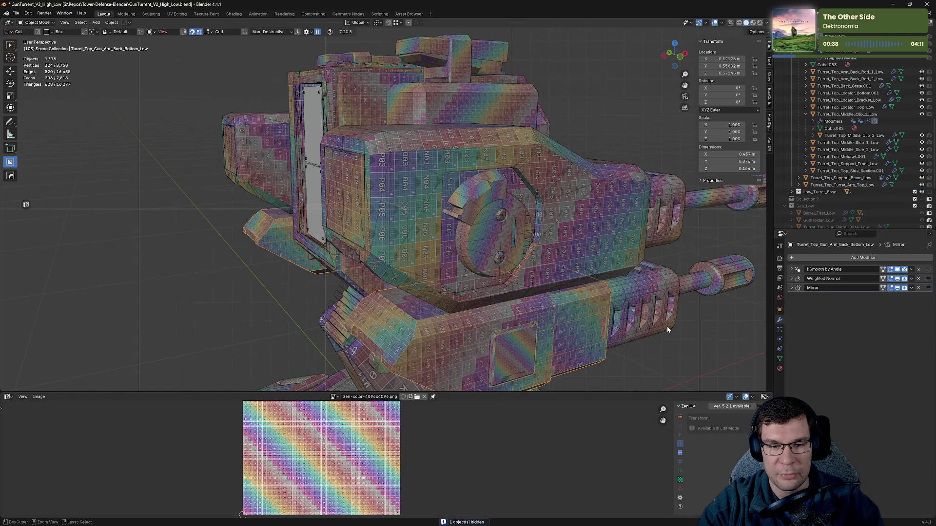
pyautogui.moveTo(517, 282)
pyautogui.mouseDown(button='middle')
pyautogui.moveTo(507, 267)
pyautogui.moveTo(420, 283)
pyautogui.moveTo(523, 278)
pyautogui.moveTo(458, 206)
pyautogui.mouseUp(button='middle')
# - BoxCutter an extruded cut into Turret_Top_Middle_Side_1_Low
pyautogui.click(523, 279)
pyautogui.click(523, 279)
pyautogui.press('n')
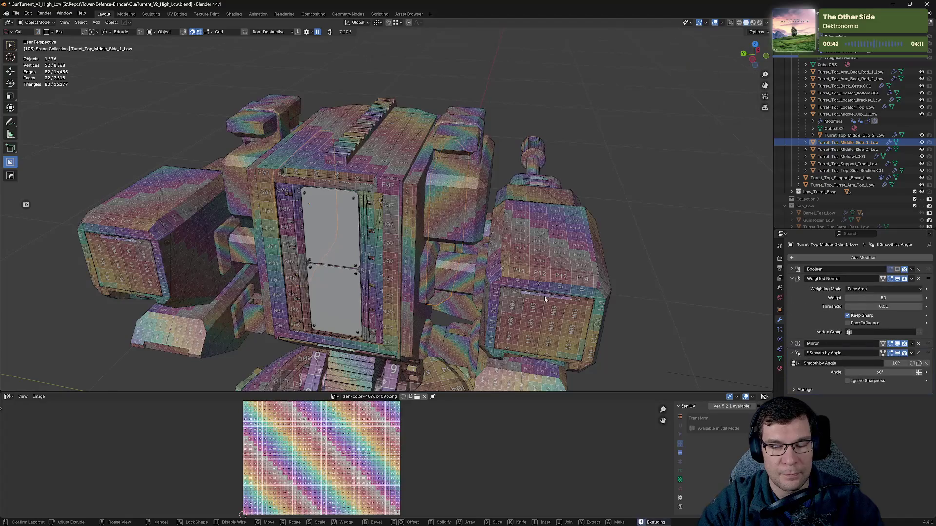
pyautogui.click(471, 203)
pyautogui.press('n')
pyautogui.moveTo(578, 209)
pyautogui.mouseDown(button='middle')
pyautogui.moveTo(473, 217)
pyautogui.moveTo(534, 233)
pyautogui.moveTo(508, 233)
pyautogui.moveTo(533, 218)
pyautogui.moveTo(477, 235)
pyautogui.mouseUp(button='middle')
# - Select all turret parts and enter Edit Mode to show their UVs together
pyautogui.click(459, 223)
pyautogui.click(508, 233)
pyautogui.click(518, 225)
pyautogui.click(464, 238)
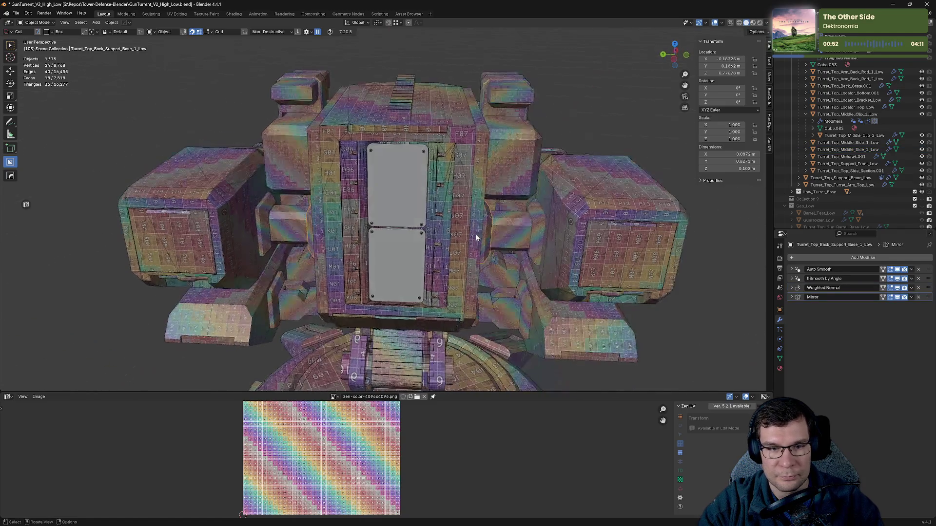
pyautogui.click(395, 247)
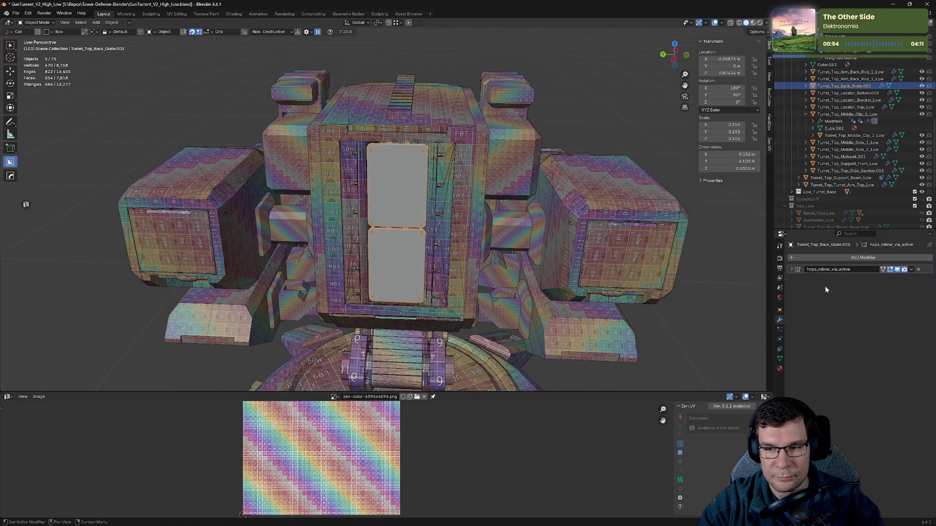
pyautogui.moveTo(439, 205)
pyautogui.mouseDown(button='middle')
pyautogui.moveTo(448, 230)
pyautogui.moveTo(530, 261)
pyautogui.mouseUp(button='middle')
pyautogui.scroll(-5, 536, 263)
pyautogui.press('a')
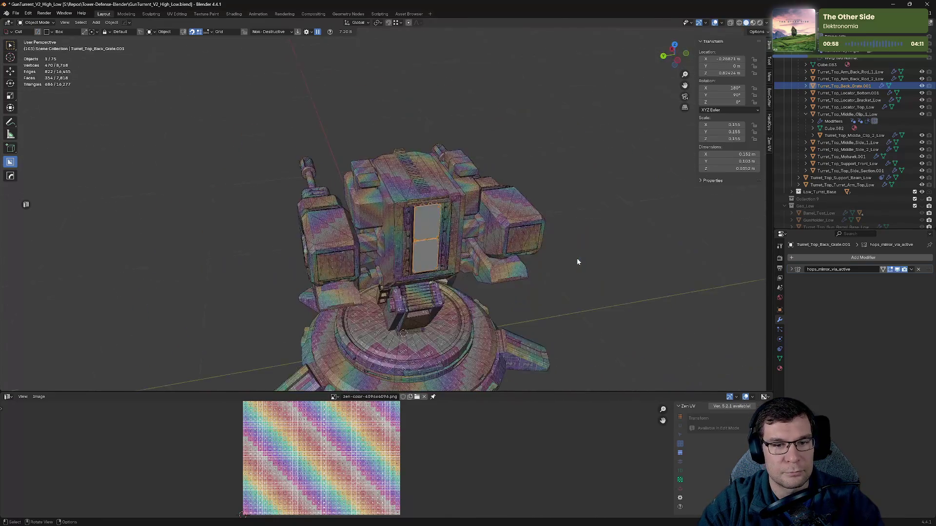
pyautogui.press('Tab')
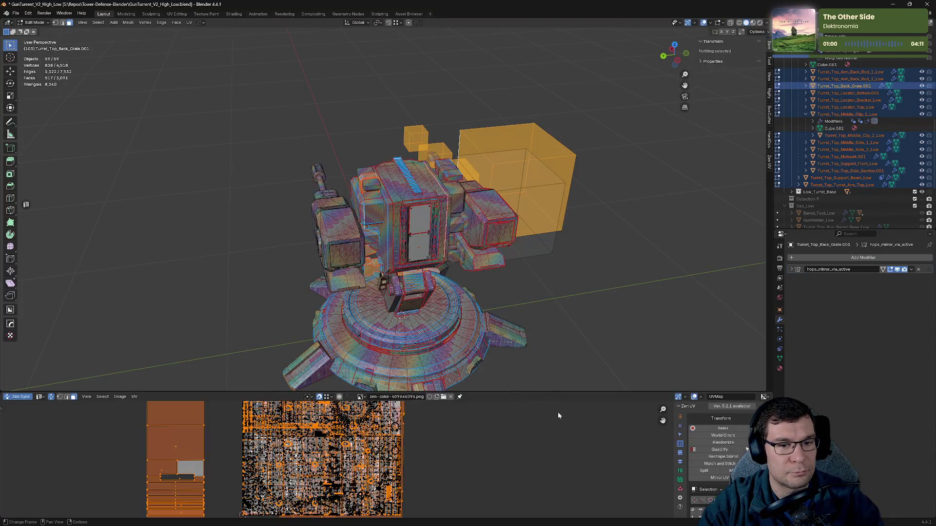
# - Clear the mesh selection and save the turret blend file
pyautogui.moveTo(513, 389)
pyautogui.mouseDown()
pyautogui.moveTo(537, 139)
pyautogui.moveTo(549, 392)
pyautogui.mouseUp()
pyautogui.scroll(1, 370, 309)
pyautogui.scroll(-3, 391, 308)
pyautogui.scroll(-2, 391, 308)
pyautogui.click(502, 271)
pyautogui.moveTo(502, 271)
pyautogui.mouseDown(button='middle')
pyautogui.moveTo(480, 293)
pyautogui.moveTo(505, 250)
pyautogui.moveTo(564, 254)
pyautogui.moveTo(529, 234)
pyautogui.moveTo(506, 242)
pyautogui.moveTo(672, 258)
pyautogui.mouseUp(button='middle')
pyautogui.hotkey('ctrl', 's')
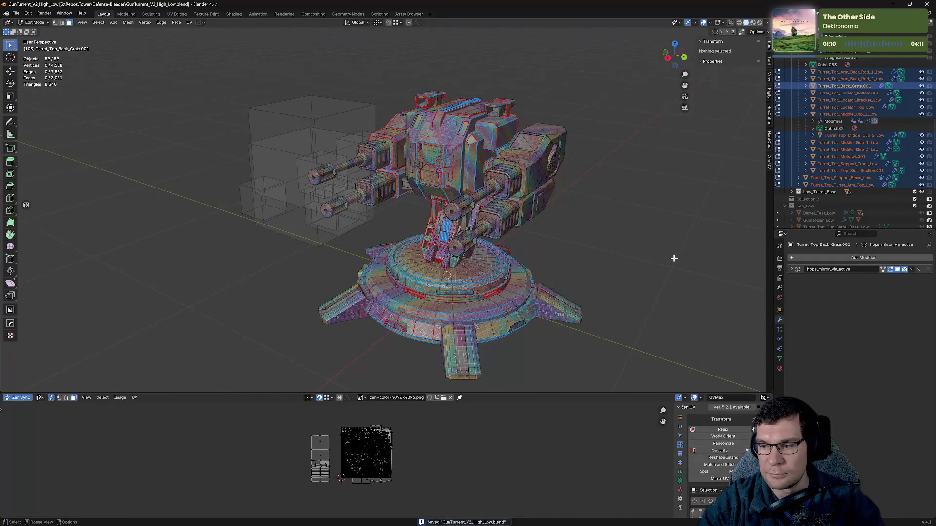
# - Hide the Low_Turret_Top collection and re-enter Edit Mode with only the base parts
pyautogui.moveTo(598, 264)
pyautogui.mouseDown(button='middle')
pyautogui.moveTo(593, 244)
pyautogui.moveTo(675, 218)
pyautogui.moveTo(593, 236)
pyautogui.moveTo(657, 242)
pyautogui.mouseUp(button='middle')
pyautogui.scroll(4, 593, 236)
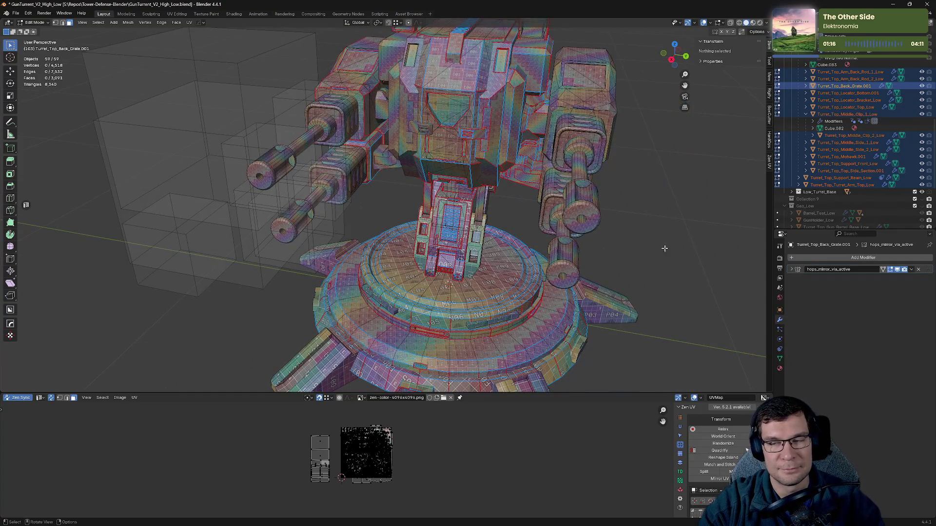
pyautogui.click(844, 108)
pyautogui.scroll(15, 848, 107)
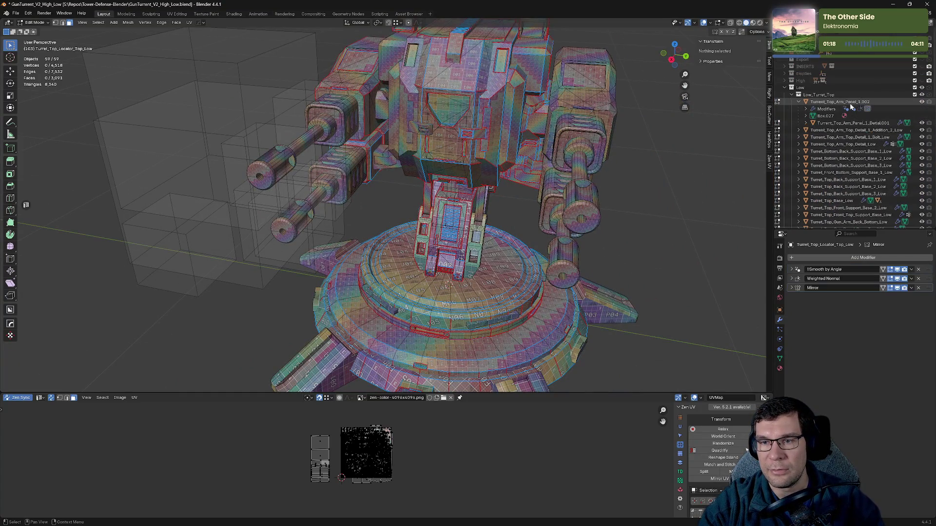
pyautogui.click(915, 94)
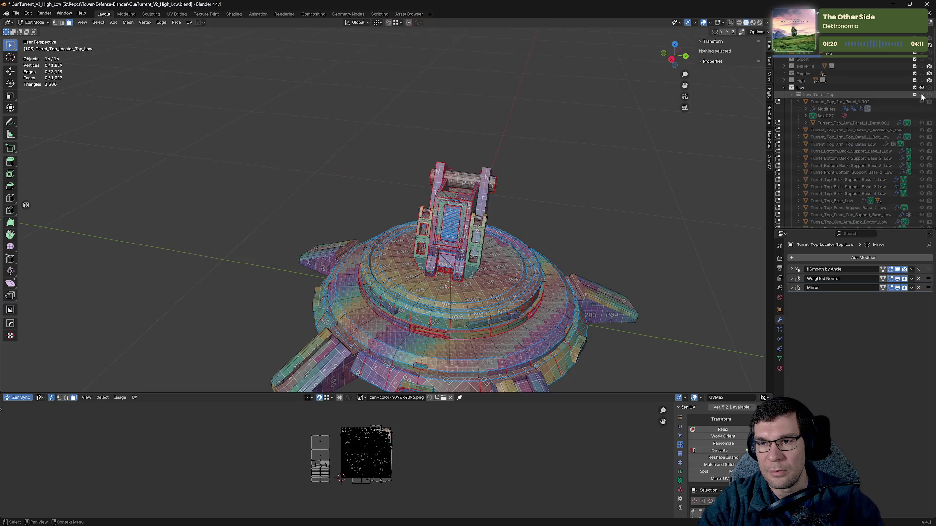
pyautogui.keyDown('shift'); pyautogui.moveTo(642, 233); pyautogui.dragTo(619, 210, button='middle'); pyautogui.keyUp('shift')
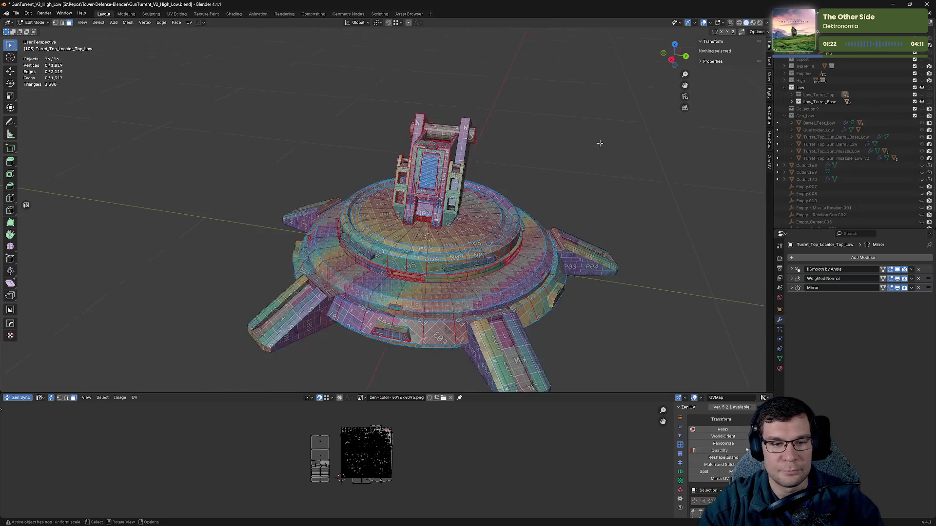
pyautogui.press('Tab')
pyautogui.press('Tab')
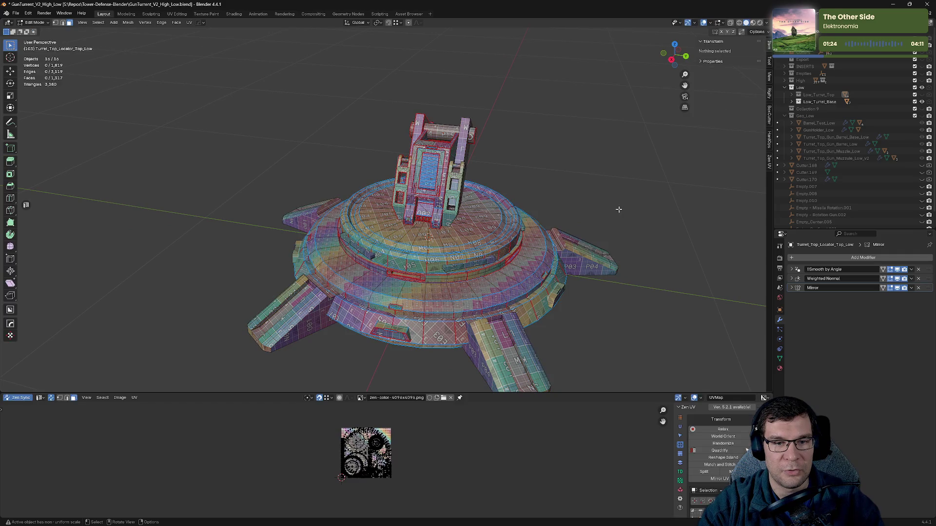
pyautogui.moveTo(619, 209); pyautogui.dragTo(596, 223, button='middle')
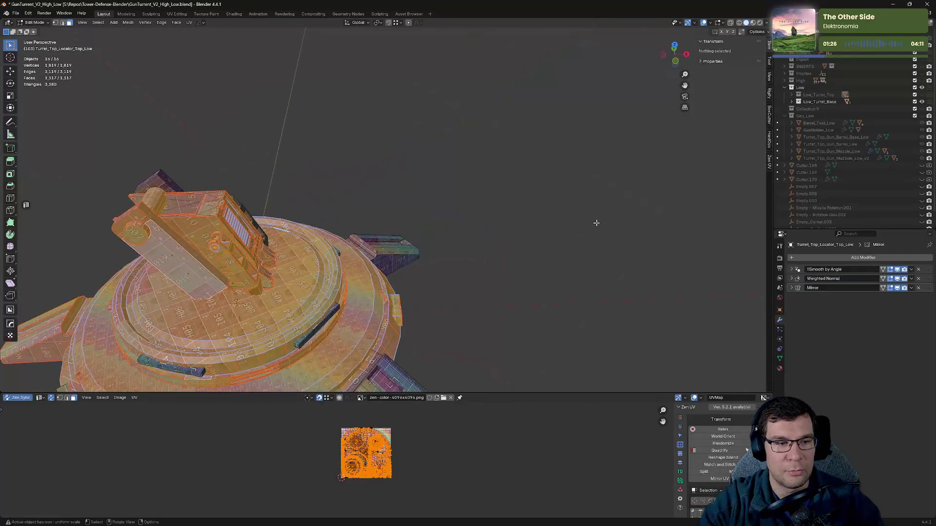
# - Move the base's UV islands to sit beside the 0–1 checker tile
pyautogui.moveTo(475, 392); pyautogui.dragTo(475, 123)
pyautogui.scroll(8, 457, 243)
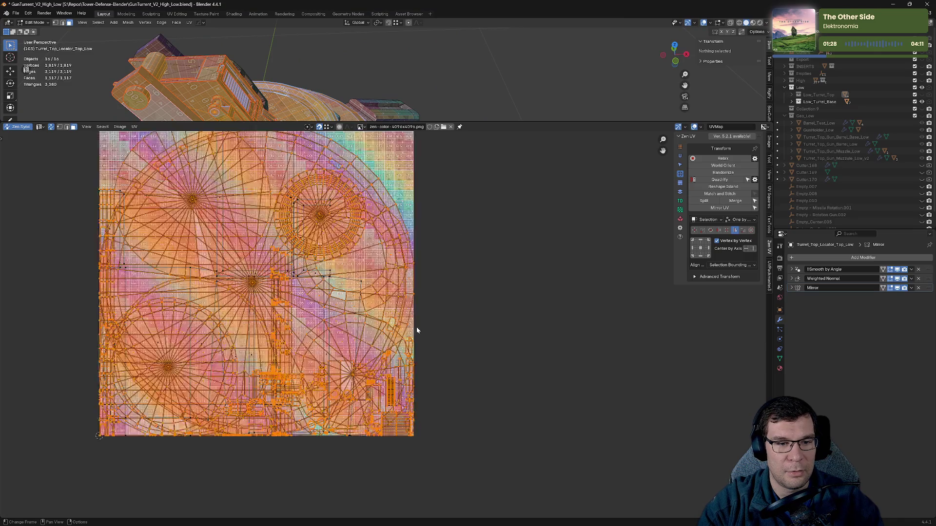
pyautogui.scroll(-4, 495, 293)
pyautogui.press('g')
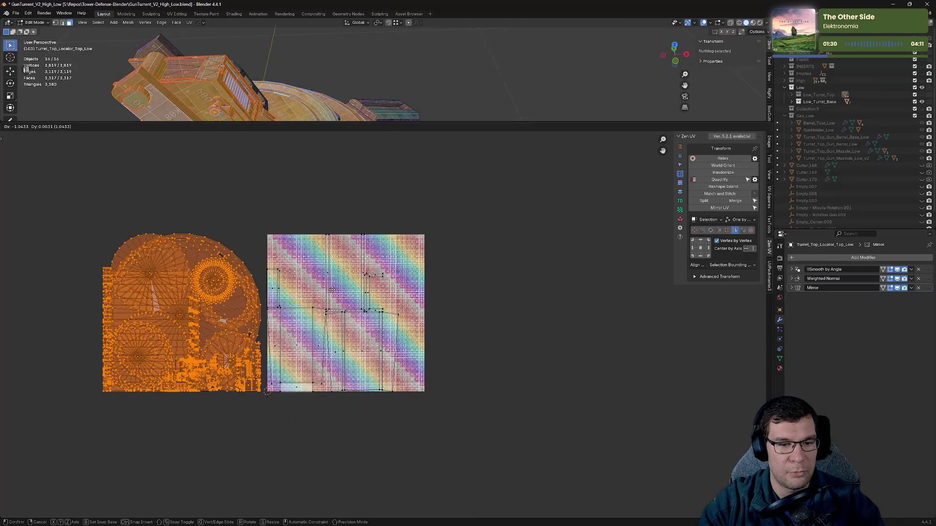
pyautogui.click(323, 290)
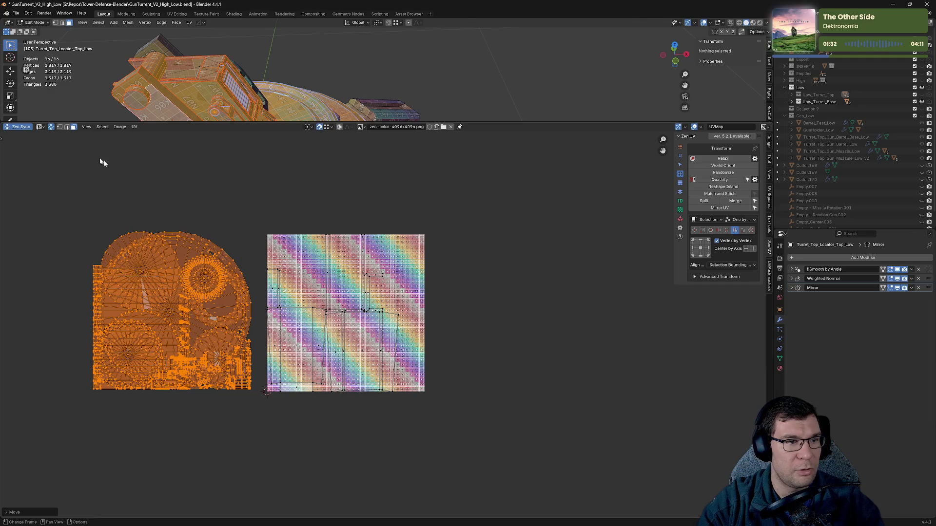
# - Turn off UV sync selection, select the large circular island, and save the file
pyautogui.click(51, 127)
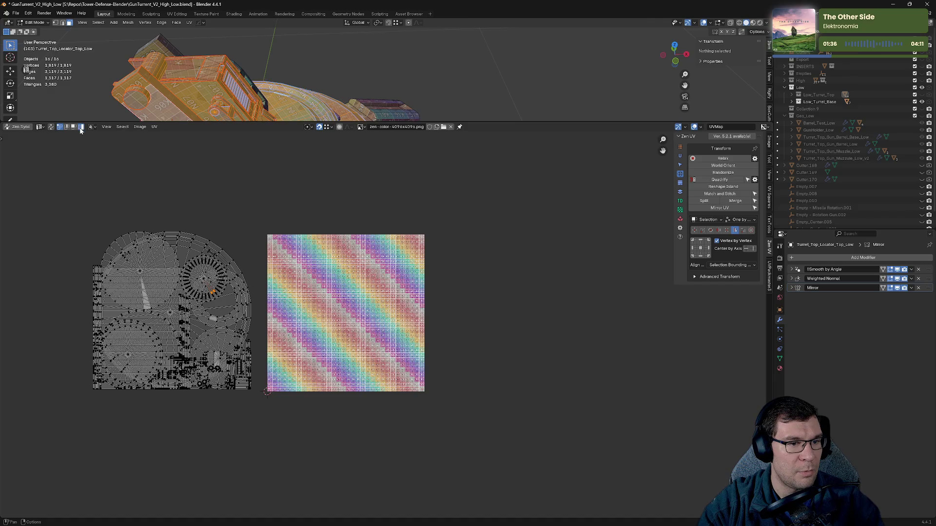
pyautogui.click(212, 257)
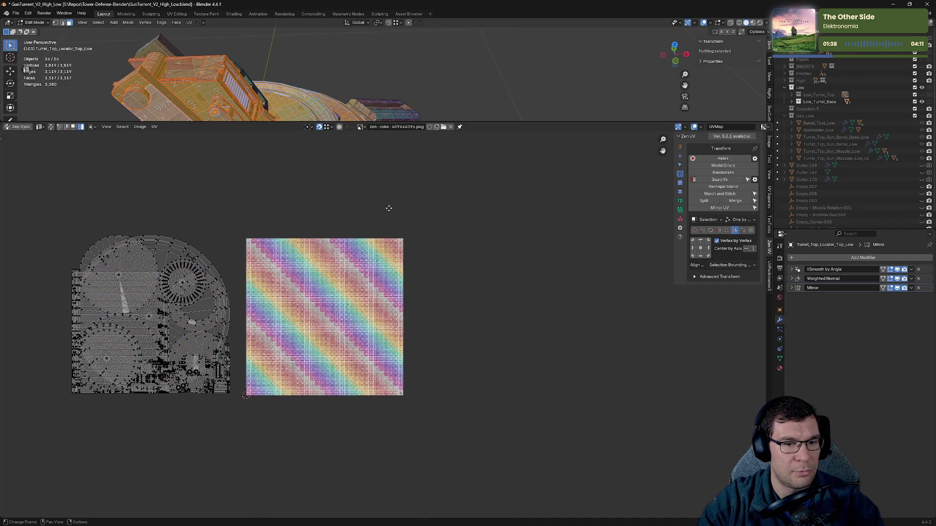
pyautogui.moveTo(397, 203); pyautogui.dragTo(478, 179, button='middle')
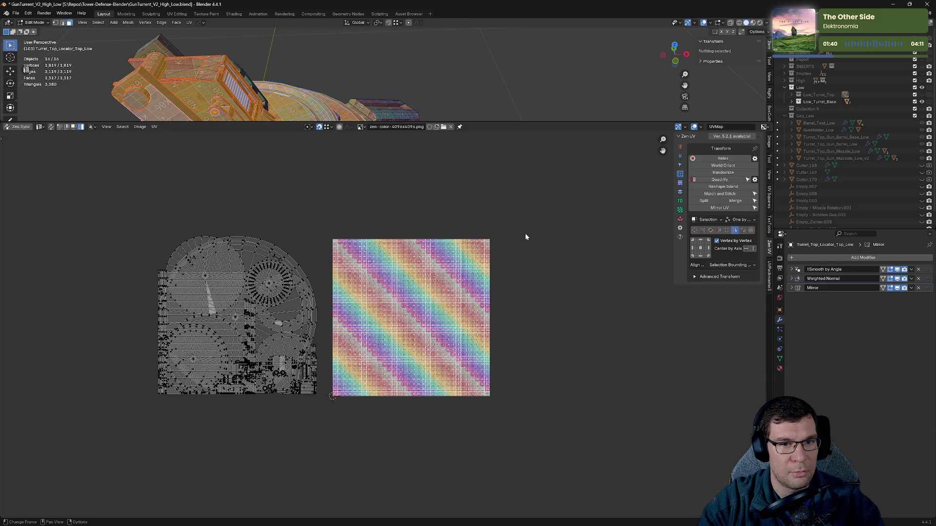
pyautogui.hotkey('ctrl', 's')
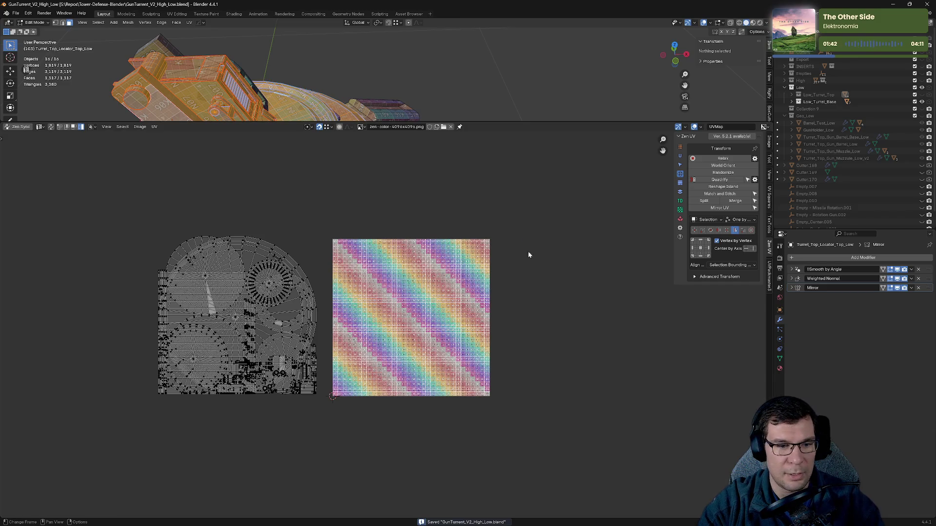
# - Box-select the UV islands on the left of the layout
pyautogui.hotkey('alt', 'a')
pyautogui.press('a')
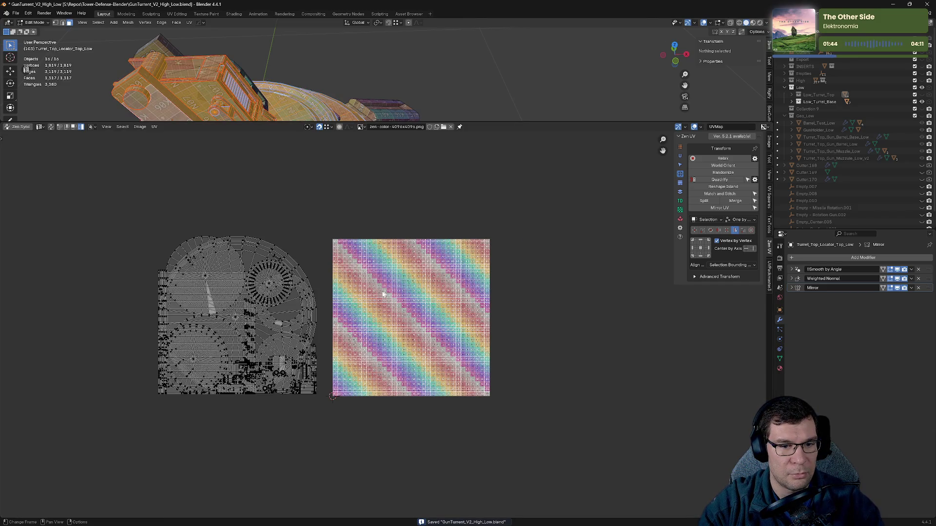
pyautogui.moveTo(391, 276); pyautogui.dragTo(446, 252, button='middle')
pyautogui.moveTo(162, 185); pyautogui.dragTo(372, 383)
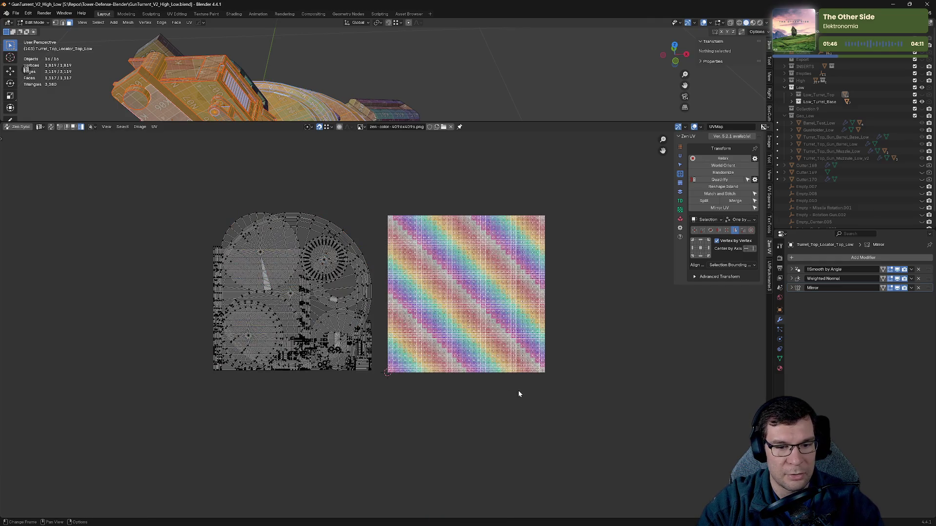
# - Browse the Zen UV Trimsheet, Preferences and Transform panels, ending on UV Checker
pyautogui.click(680, 184)
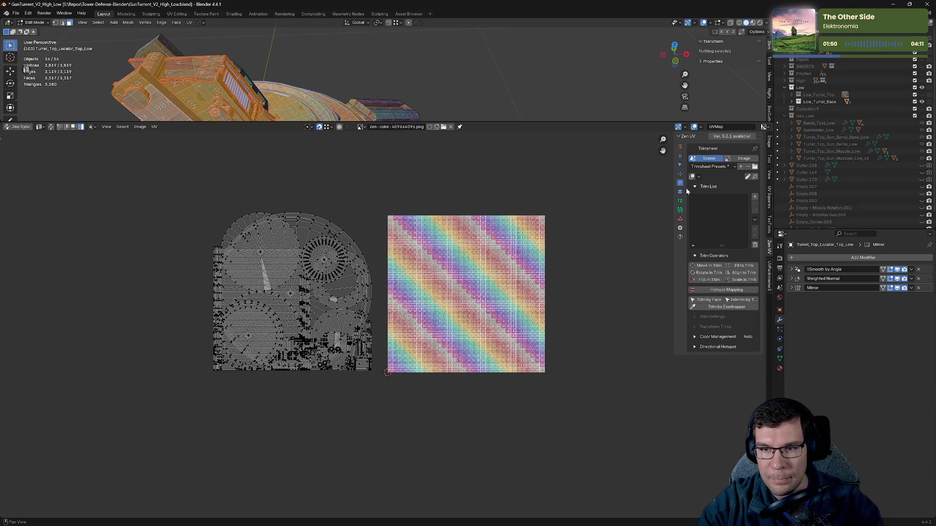
pyautogui.click(679, 229)
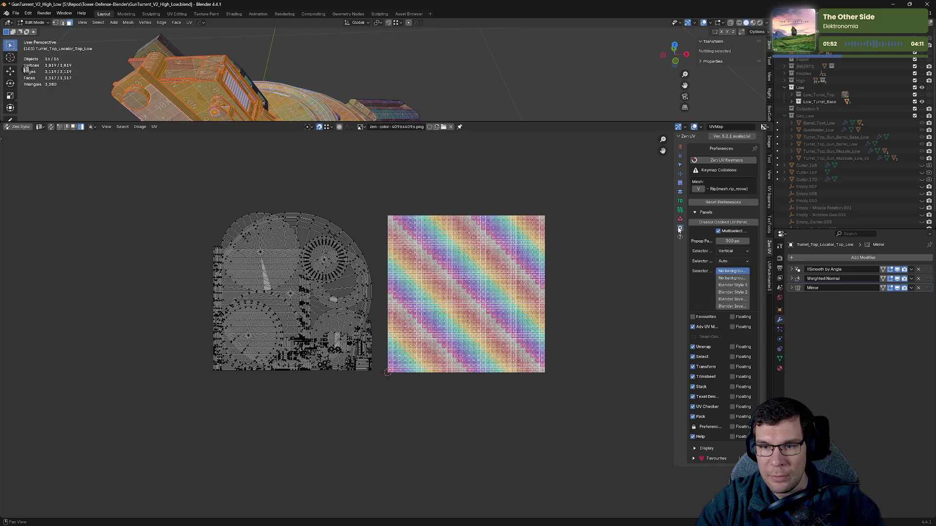
pyautogui.click(680, 183)
pyautogui.click(681, 174)
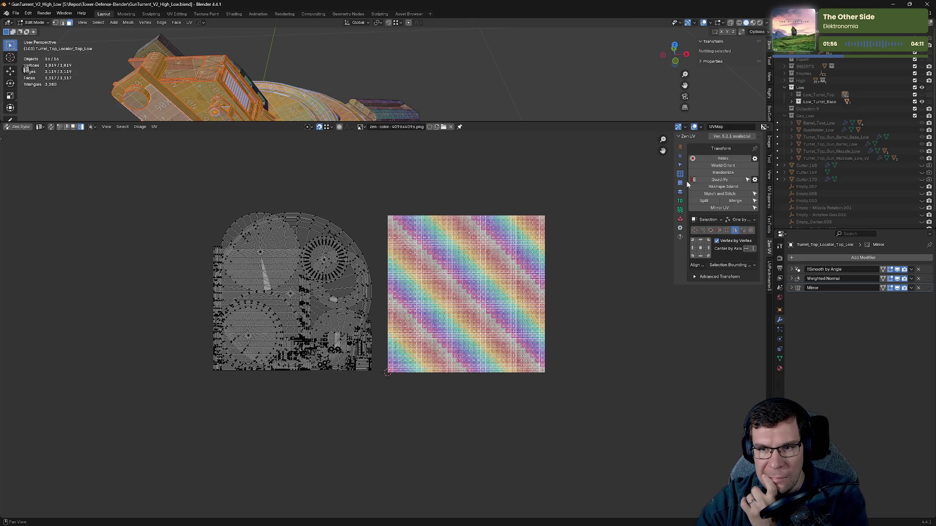
pyautogui.click(681, 212)
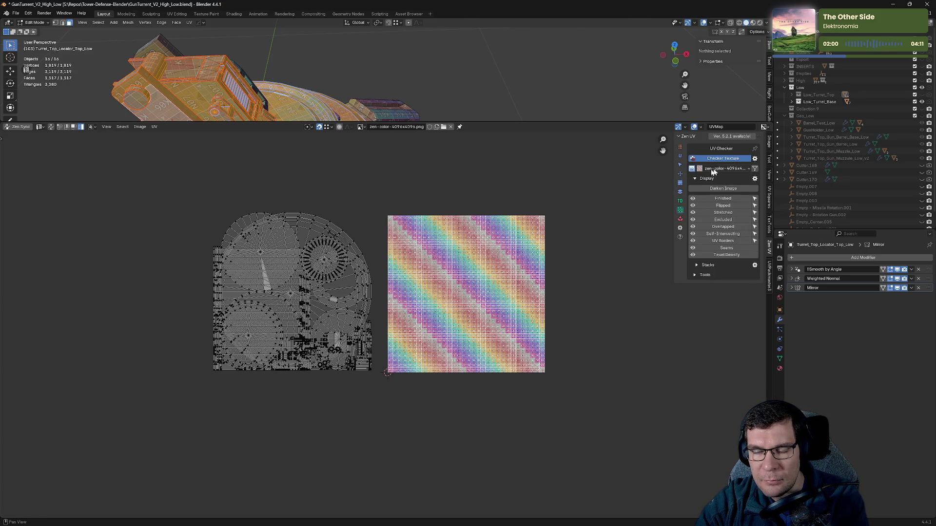
# - Widen the Zen UV sidebar and keep texel density scope on Selected Objects
pyautogui.moveTo(673, 156)
pyautogui.mouseDown()
pyautogui.moveTo(624, 164)
pyautogui.moveTo(636, 166)
pyautogui.mouseUp()
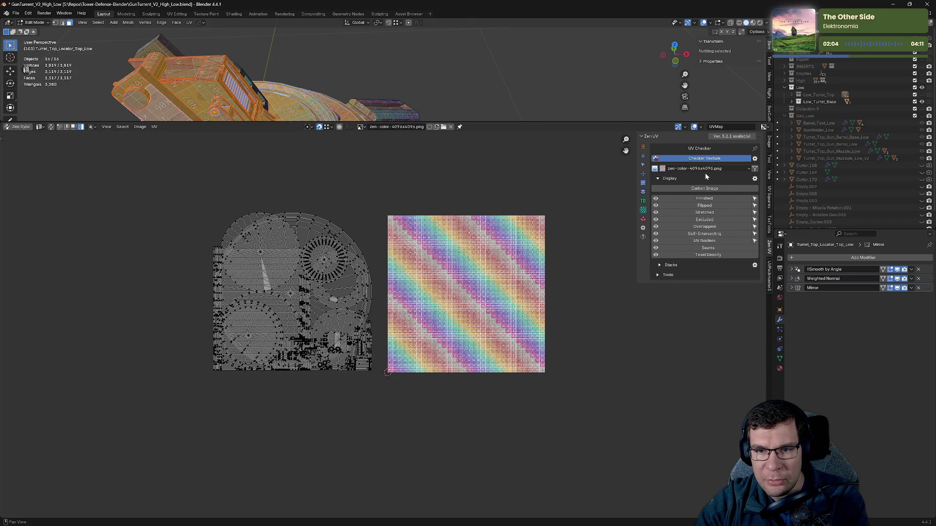
pyautogui.click(663, 179)
pyautogui.click(663, 178)
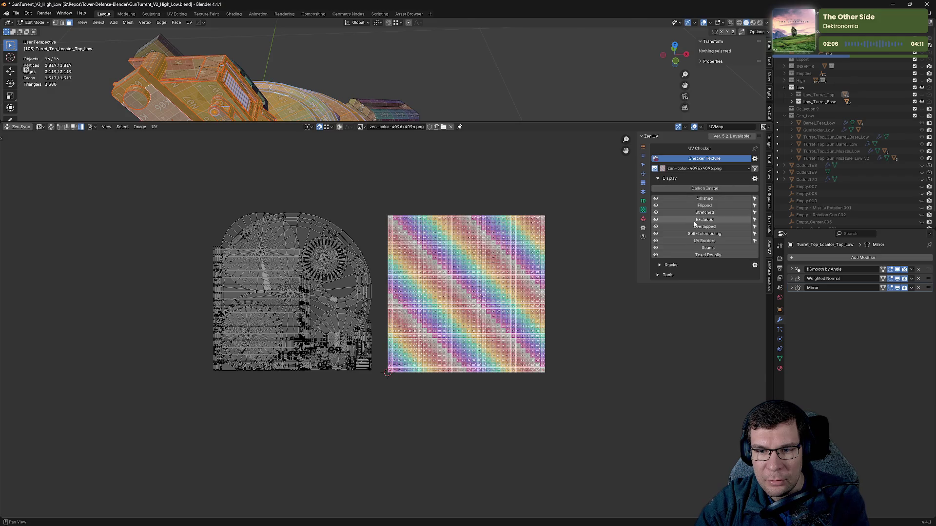
pyautogui.click(644, 201)
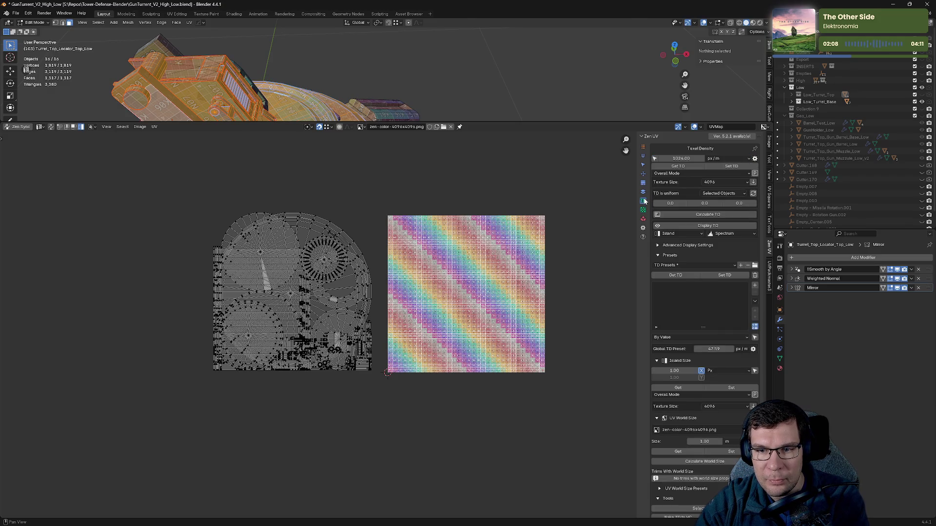
pyautogui.click(734, 193)
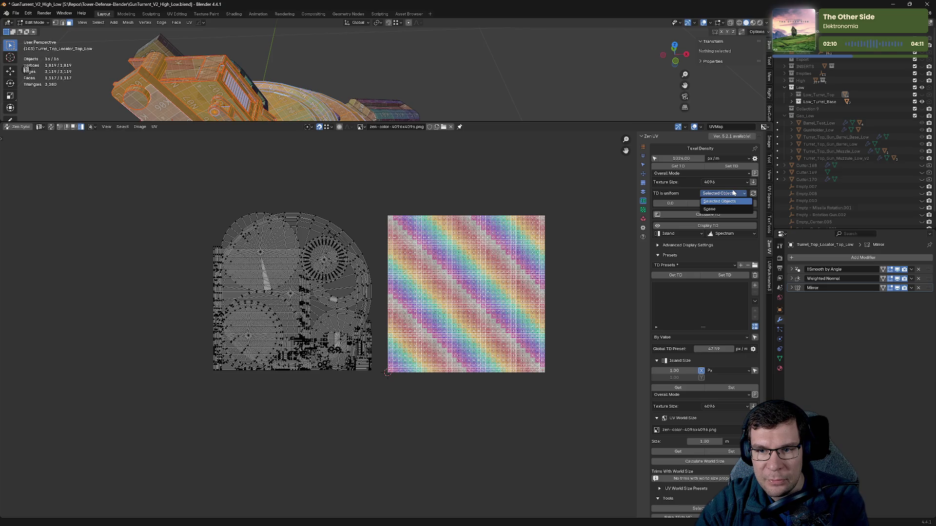
pyautogui.click(731, 195)
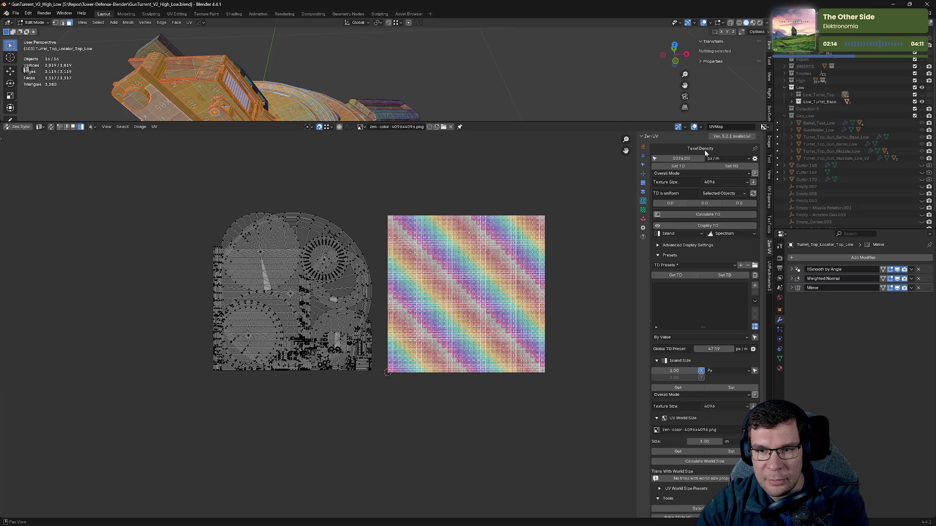
pyautogui.click(643, 210)
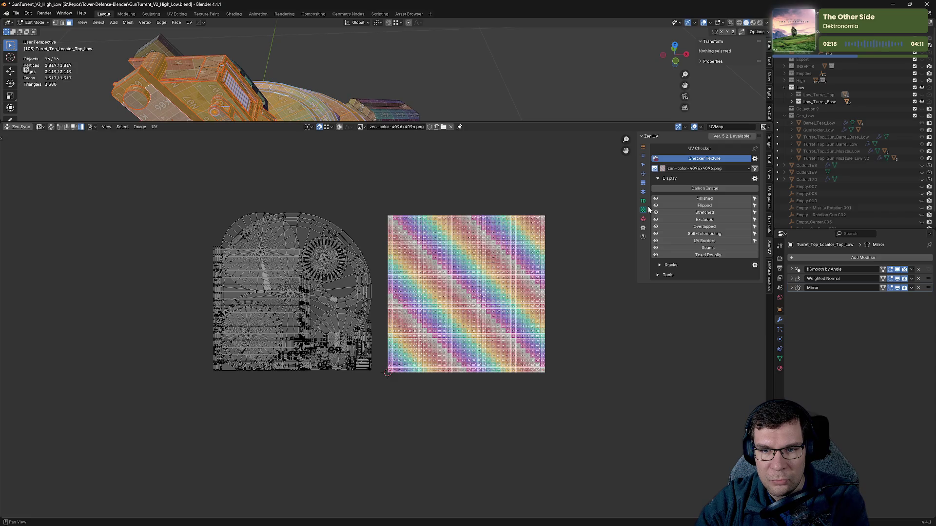
pyautogui.click(644, 201)
pyautogui.click(643, 211)
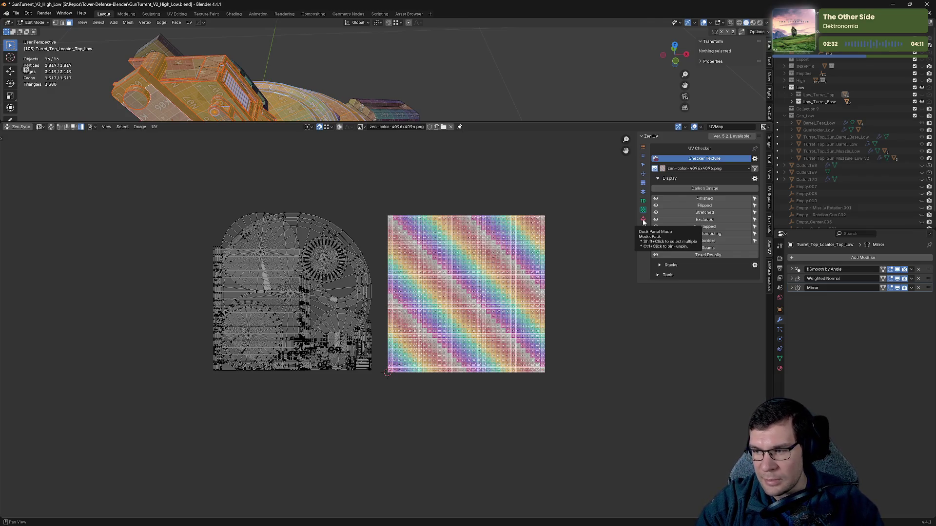
# - Calculate the recommended Zen UV margin, pack the islands, and move them beside the checker tile
pyautogui.click(643, 220)
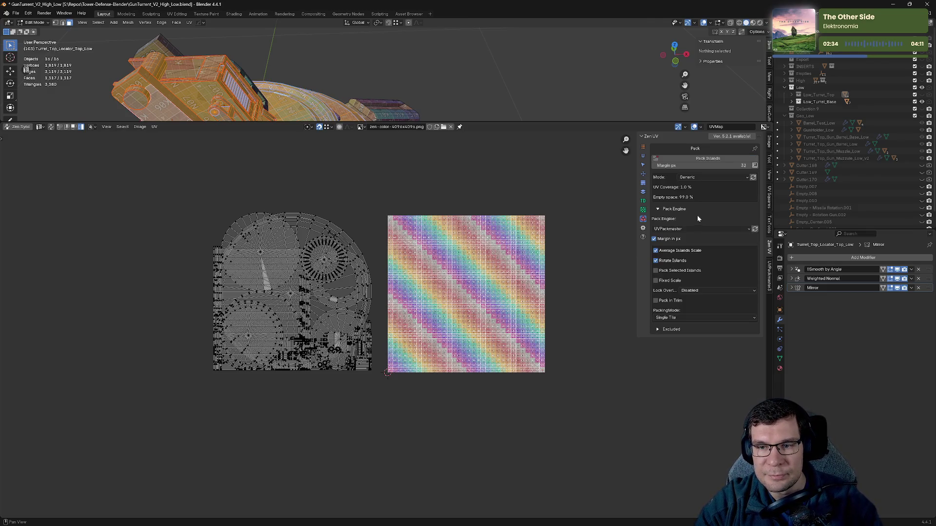
pyautogui.click(755, 165)
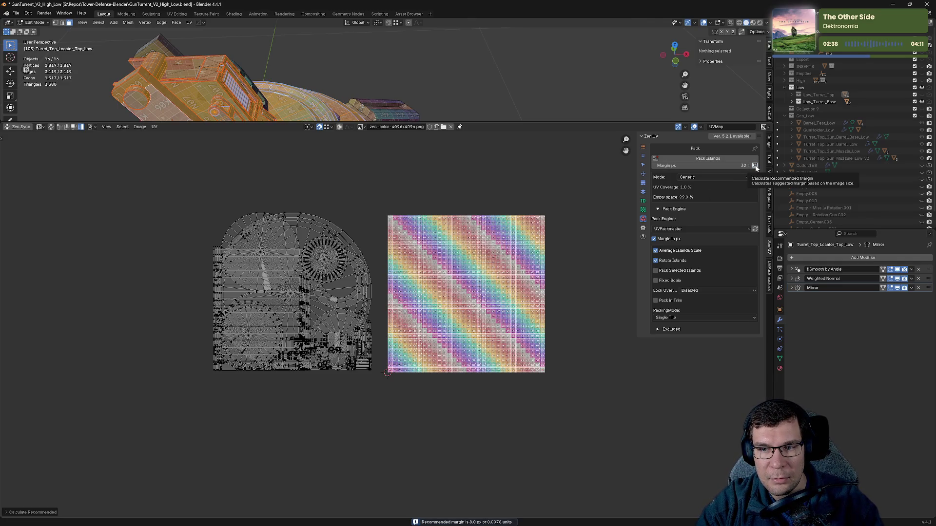
pyautogui.click(718, 159)
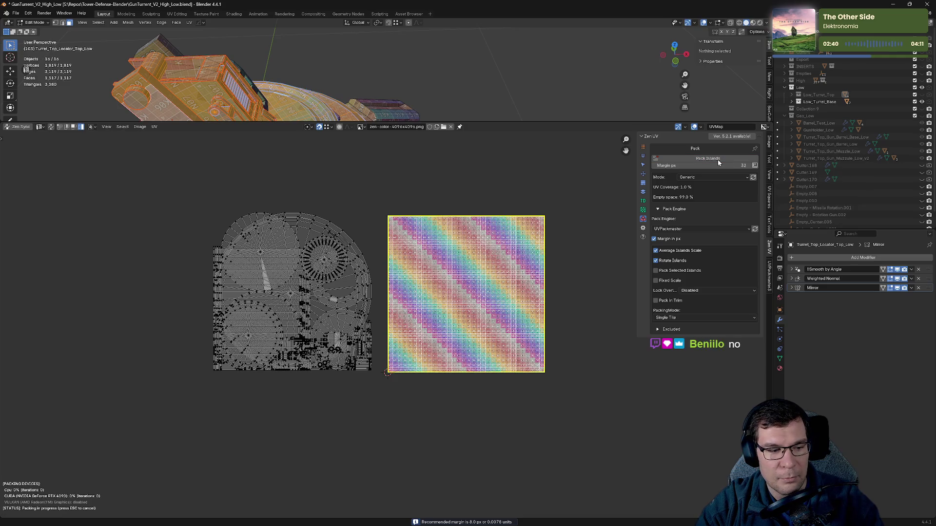
pyautogui.moveTo(338, 198)
pyautogui.mouseDown()
pyautogui.moveTo(565, 356)
pyautogui.moveTo(566, 417)
pyautogui.mouseUp()
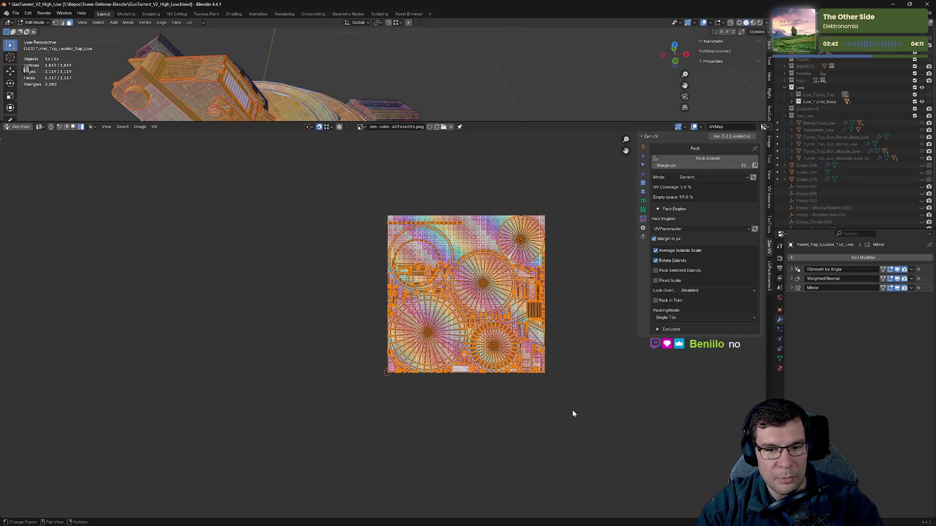
pyautogui.press('g')
pyautogui.moveTo(355, 399); pyautogui.dragTo(386, 407)
pyautogui.click(393, 408)
pyautogui.click(576, 305)
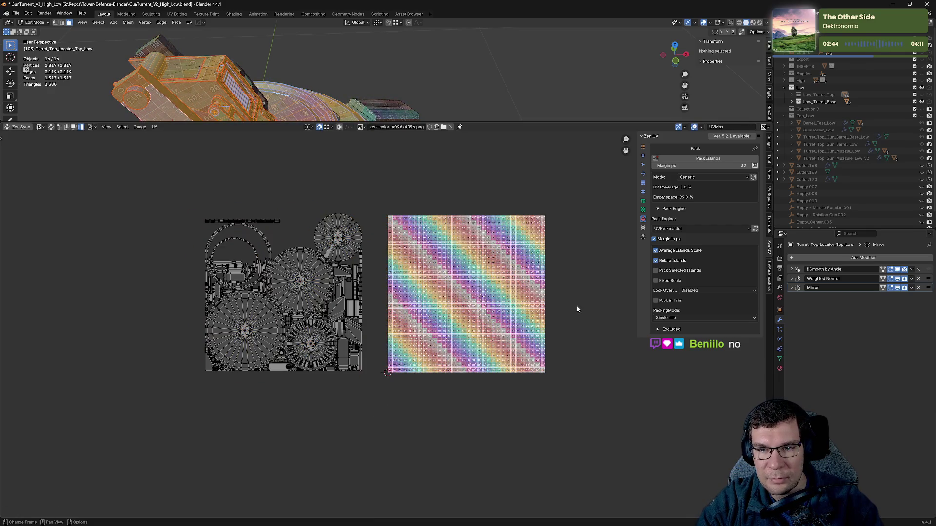
# - Repack with the 32 px margin, move the islands off the tile, and save
pyautogui.click(730, 165)
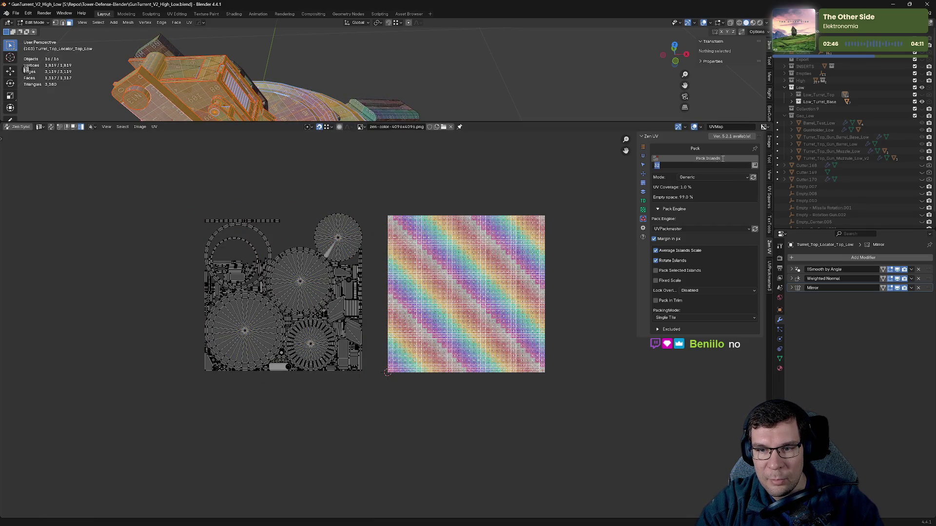
pyautogui.press('Return')
pyautogui.click(657, 159)
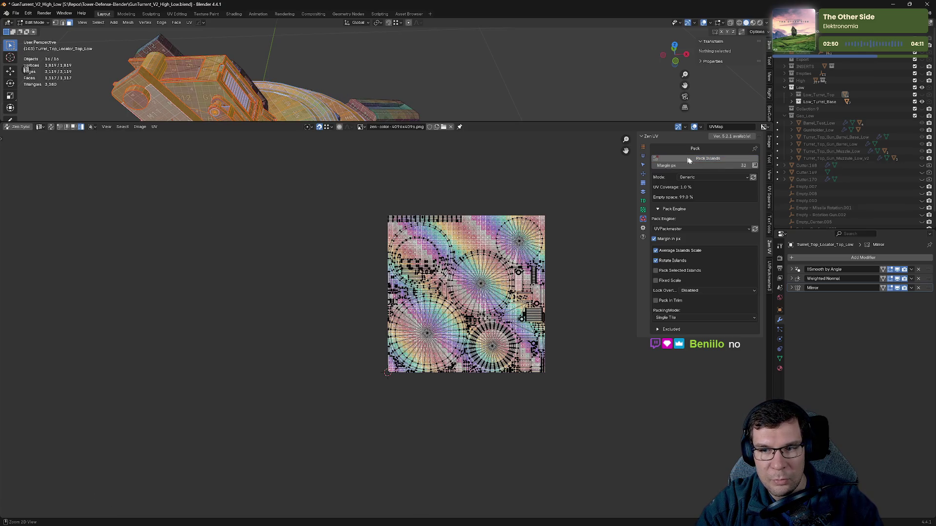
pyautogui.click(673, 167)
pyautogui.press('Escape')
pyautogui.press('a')
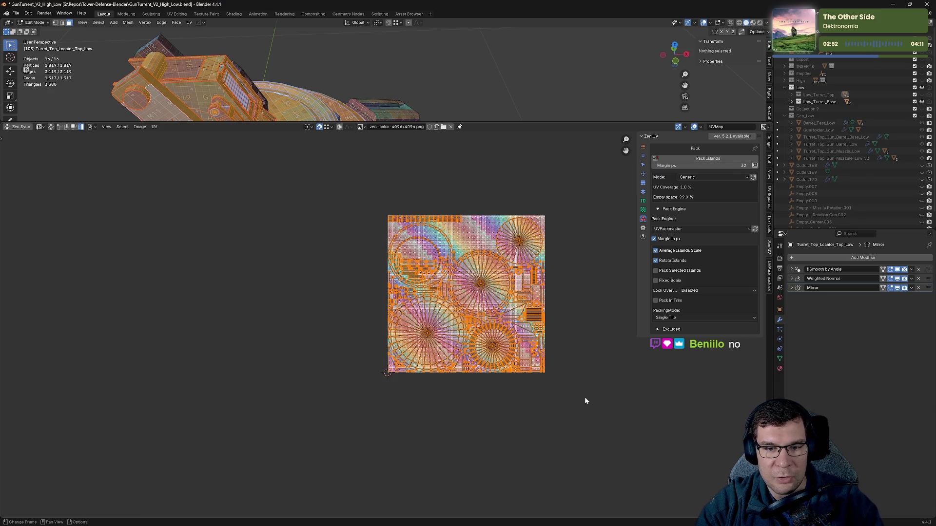
pyautogui.press('g')
pyautogui.click(399, 401)
pyautogui.hotkey('alt', 'a')
pyautogui.hotkey('ctrl', 's')
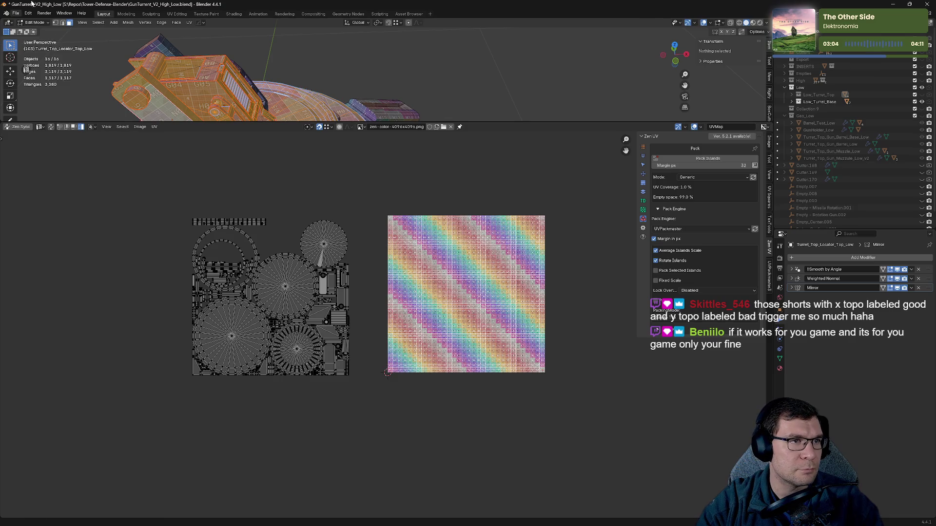
pyautogui.hotkey('ctrl', 's')
pyautogui.click(17, 14)
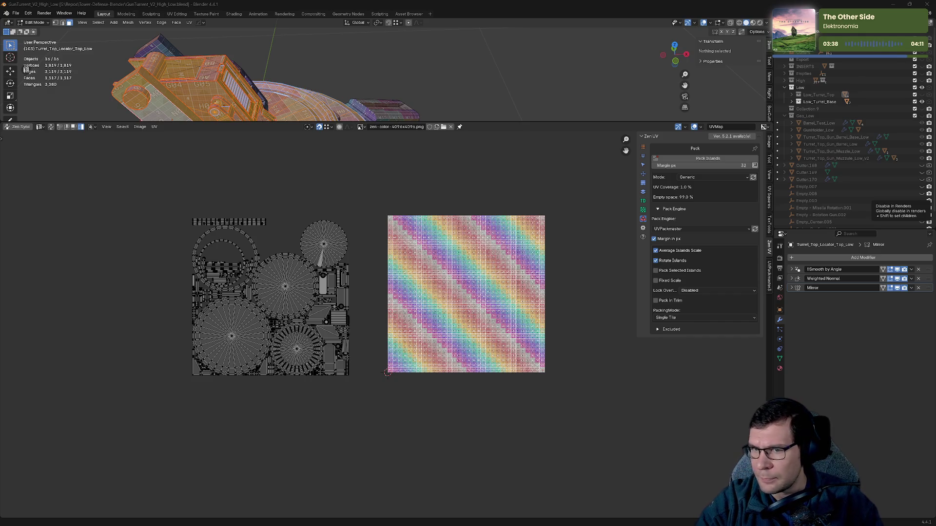
pyautogui.hotkey('ctrl', 's')
# - Move the replica UV islands to the right of the tile and hide them
pyautogui.moveTo(531, 220); pyautogui.dragTo(548, 230, button='middle')
pyautogui.click(643, 209)
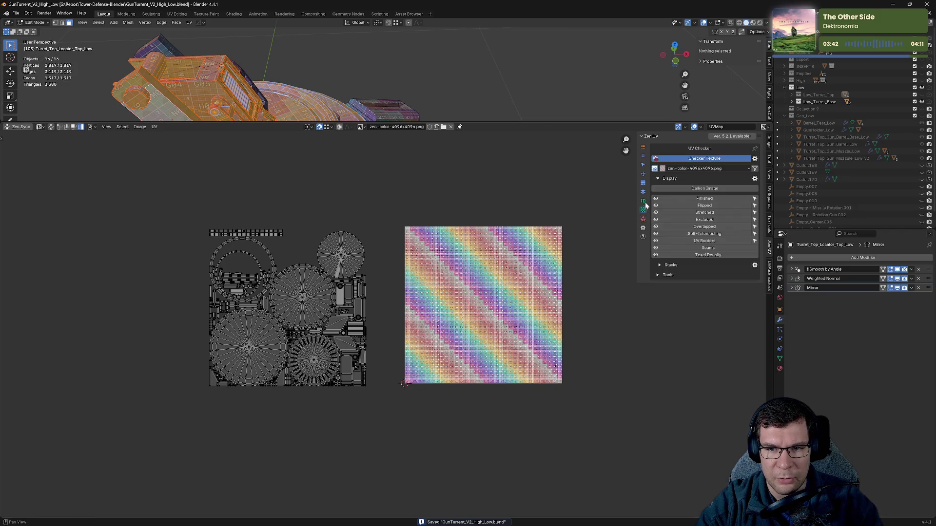
pyautogui.click(643, 191)
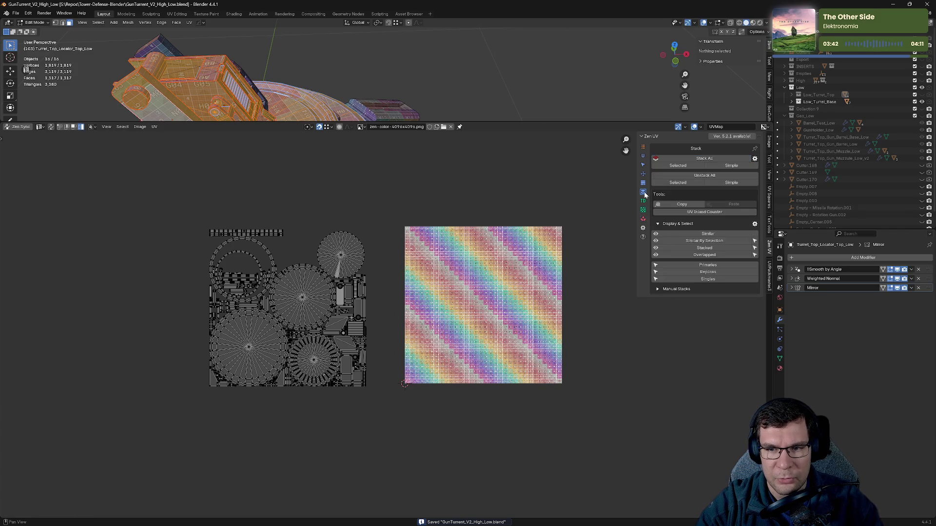
pyautogui.click(718, 273)
pyautogui.press('g')
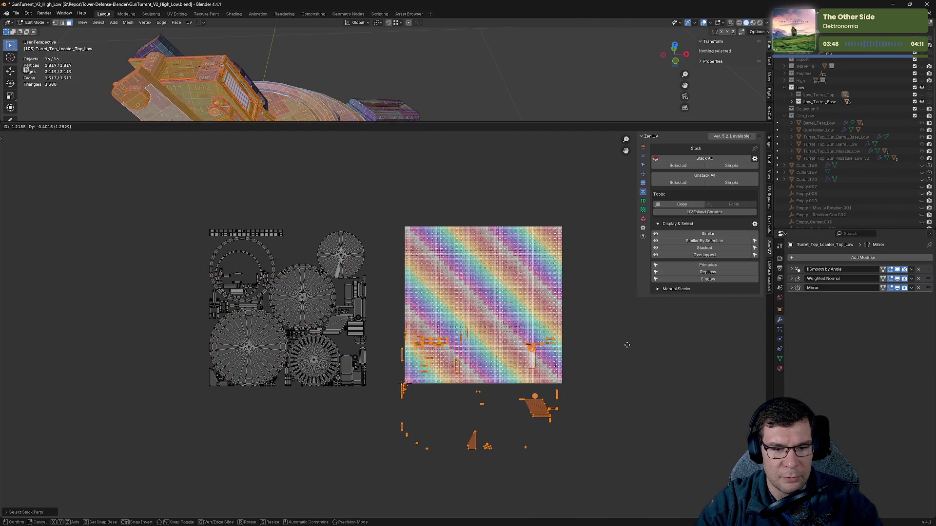
pyautogui.press('Escape')
pyautogui.scroll(-4, 644, 346)
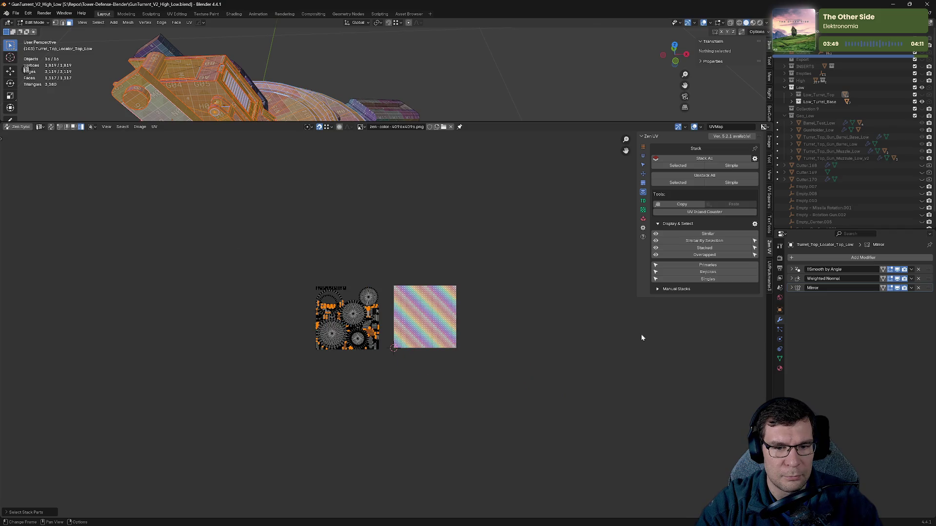
pyautogui.press('g')
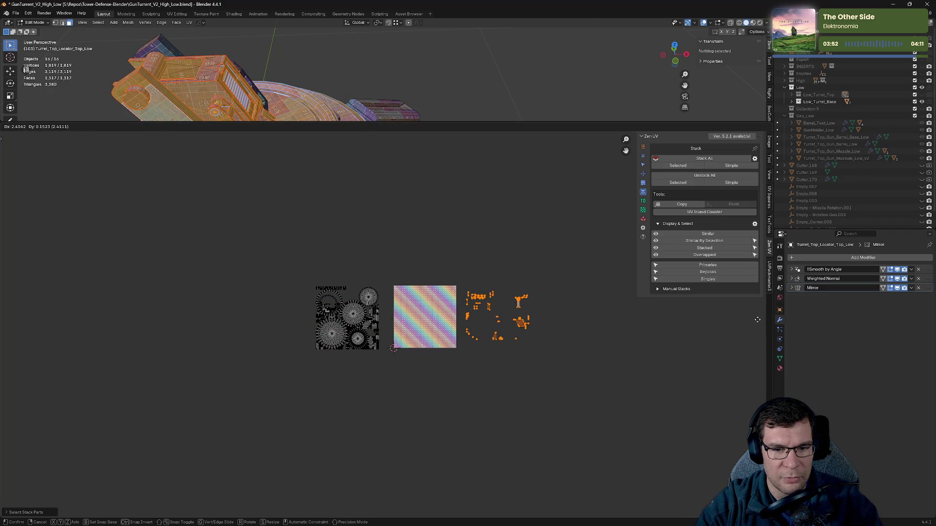
pyautogui.click(715, 335)
pyautogui.scroll(4, 633, 354)
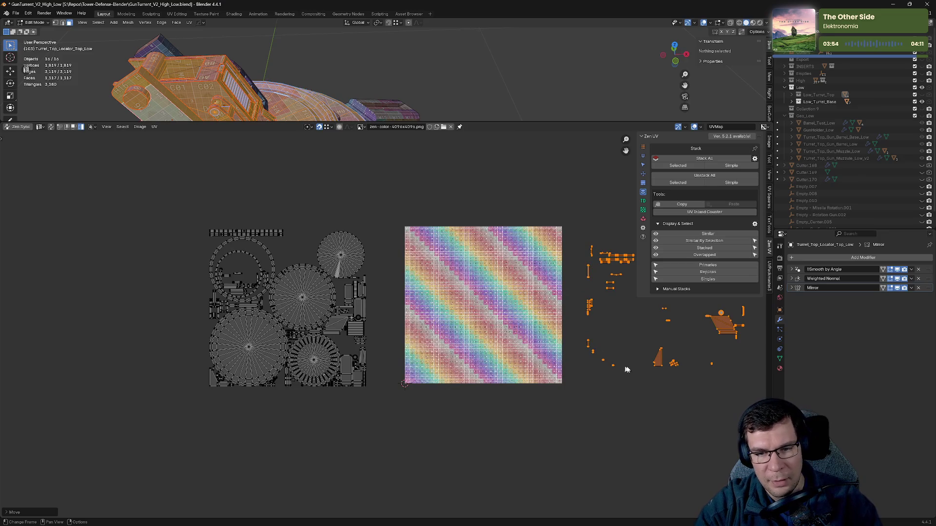
pyautogui.moveTo(592, 409); pyautogui.dragTo(579, 402, button='middle')
pyautogui.press('h')
pyautogui.hotkey('alt', 'h')
pyautogui.press('h')
# - Pack the remaining UV islands into the 0–1 tile with Zen UV, then reveal the hidden ones
pyautogui.moveTo(111, 204)
pyautogui.mouseDown()
pyautogui.moveTo(241, 442)
pyautogui.moveTo(307, 440)
pyautogui.mouseUp()
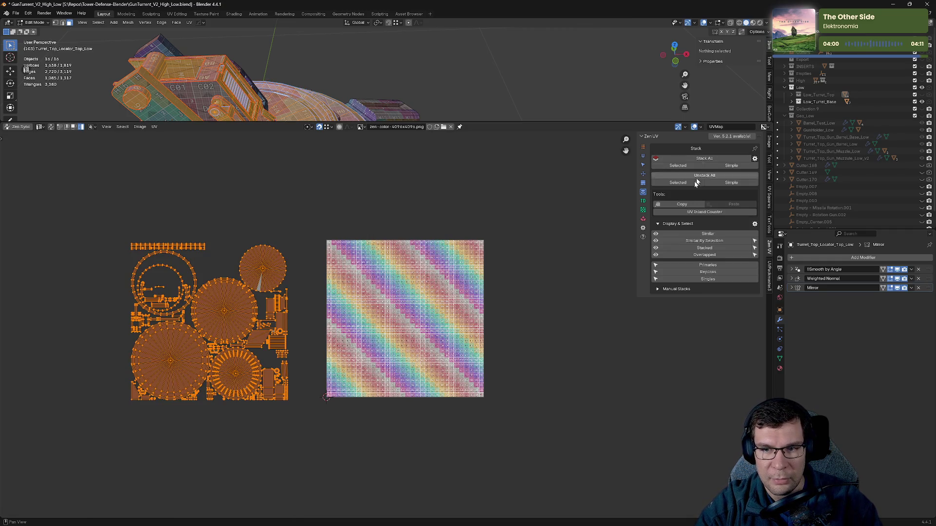
pyautogui.click(643, 219)
pyautogui.click(708, 158)
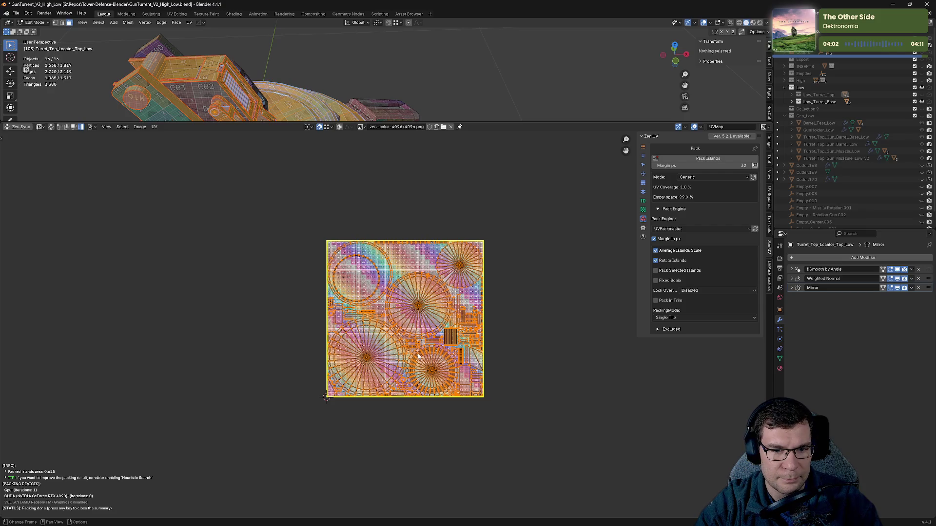
pyautogui.hotkey('alt', 'h')
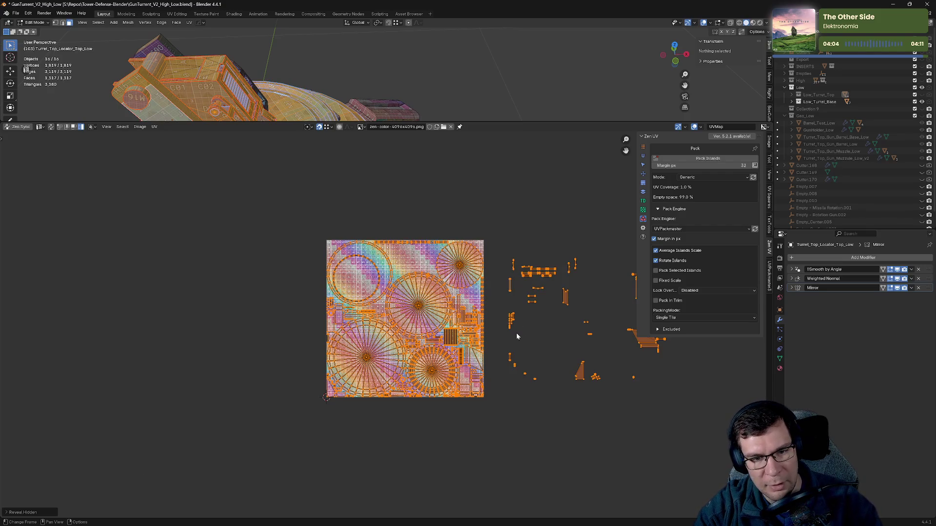
# - Stack all matching leftover islands onto the packed ones and pick up a small stray island
pyautogui.moveTo(259, 227); pyautogui.dragTo(492, 471)
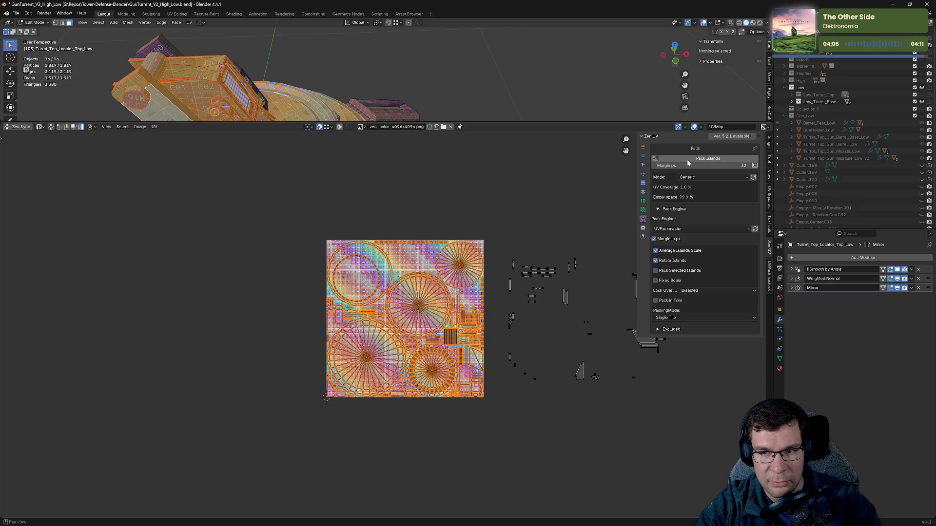
pyautogui.click(643, 211)
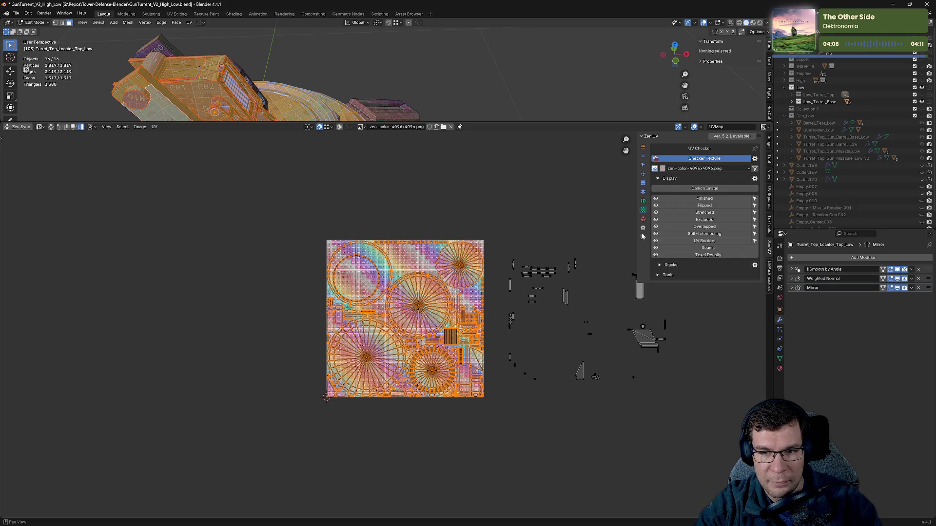
pyautogui.click(644, 192)
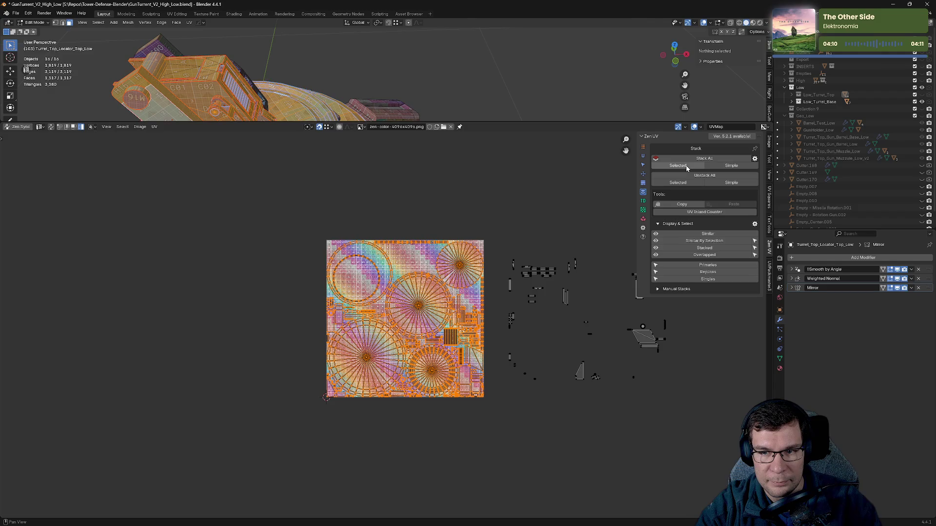
pyautogui.click(703, 160)
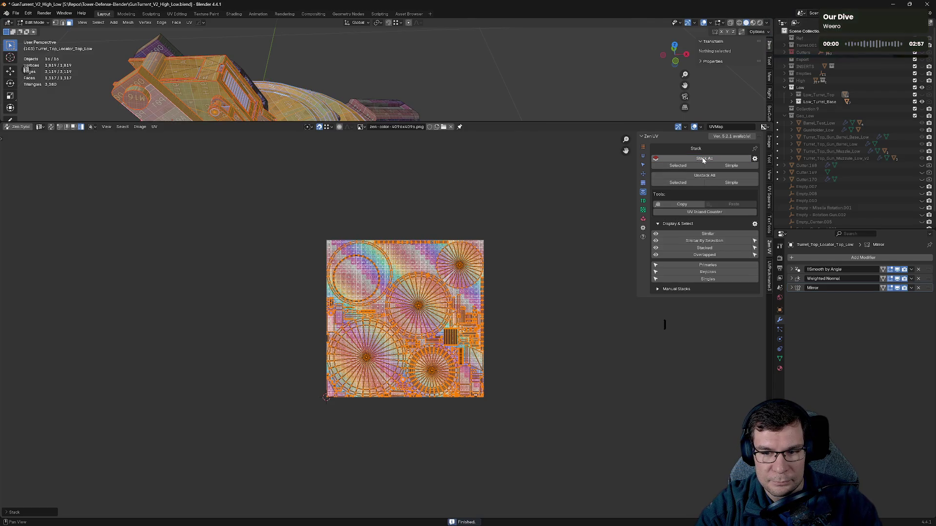
pyautogui.click(665, 324)
pyautogui.press('g')
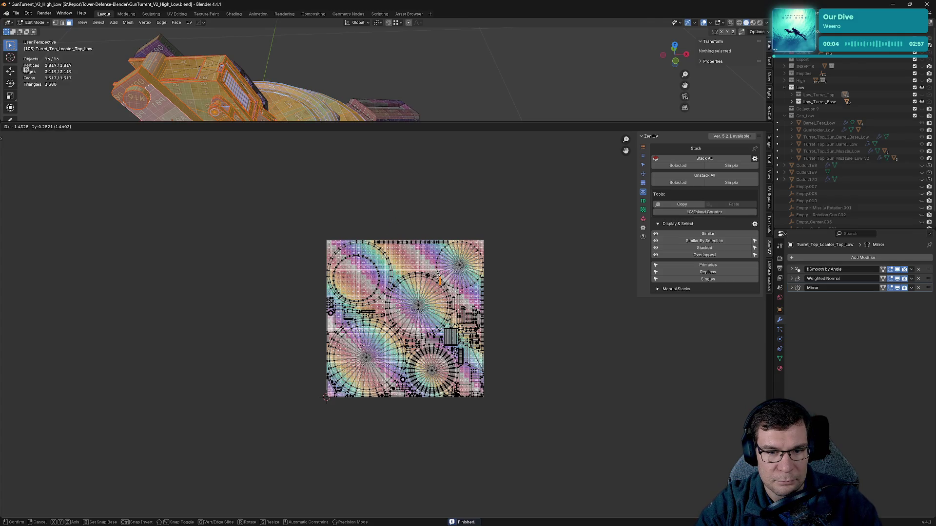
# - Fit the small leftover island into a free gap near the D05/E05 squares
pyautogui.click(517, 301)
pyautogui.scroll(5, 405, 312)
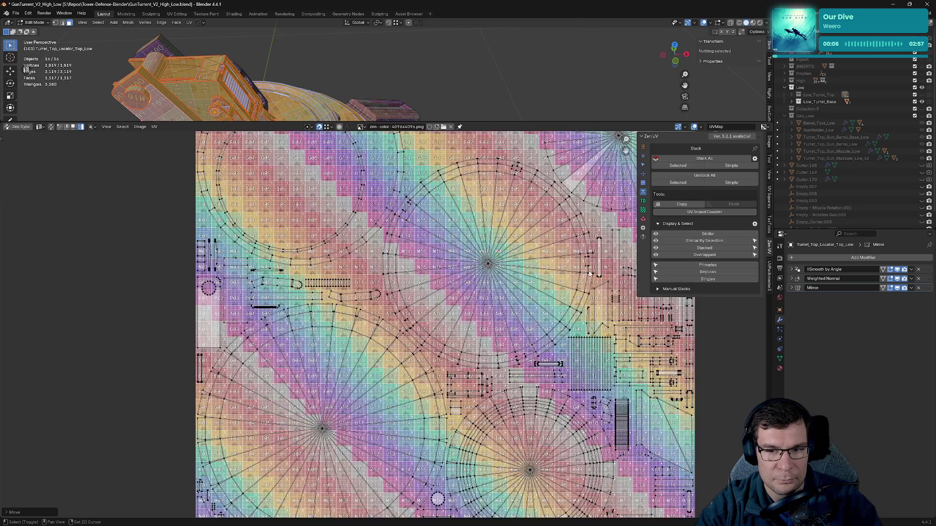
pyautogui.scroll(4, 446, 316)
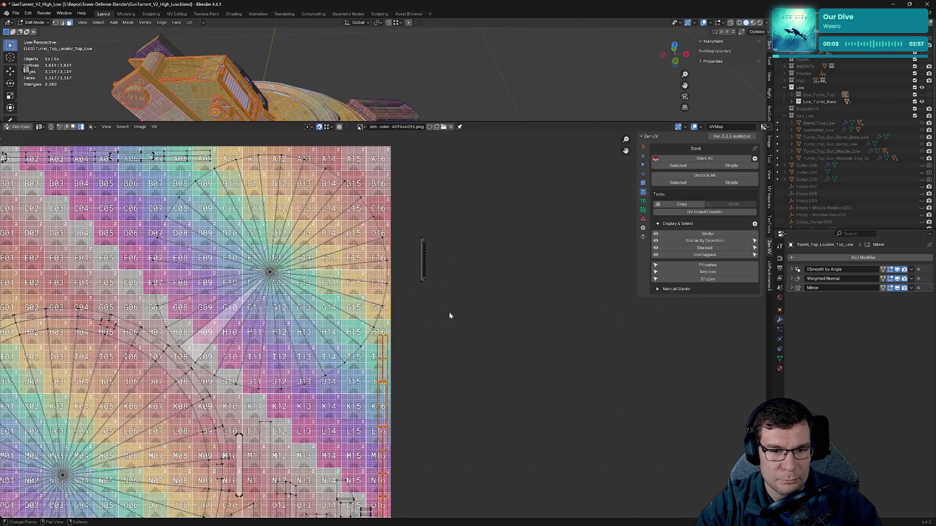
pyautogui.click(441, 282)
pyautogui.moveTo(442, 282); pyautogui.dragTo(725, 386, button='middle')
pyautogui.press('g')
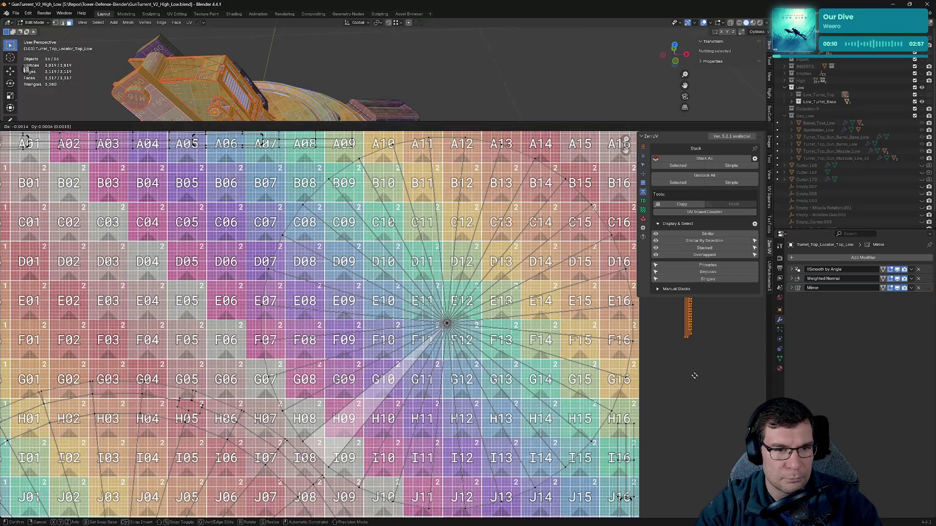
pyautogui.click(215, 344)
pyautogui.scroll(-4, 215, 343)
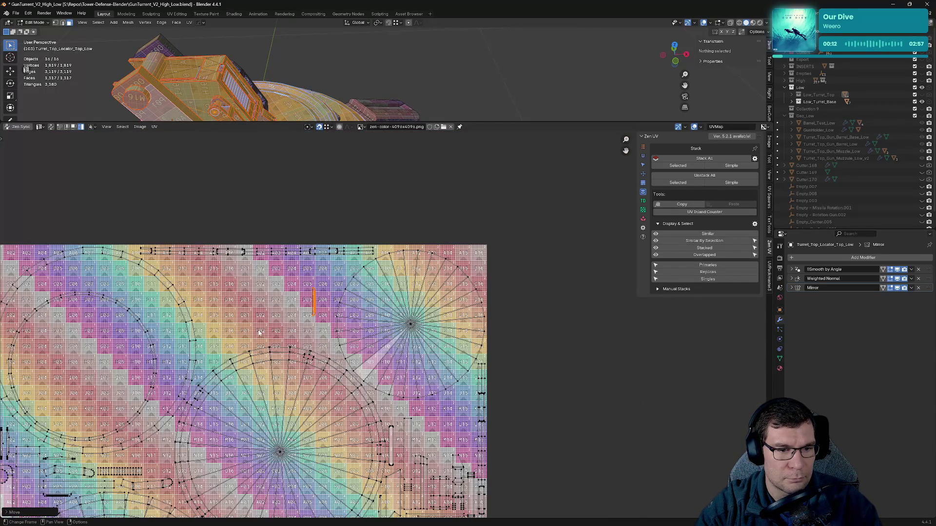
pyautogui.press('g')
pyautogui.click(211, 329)
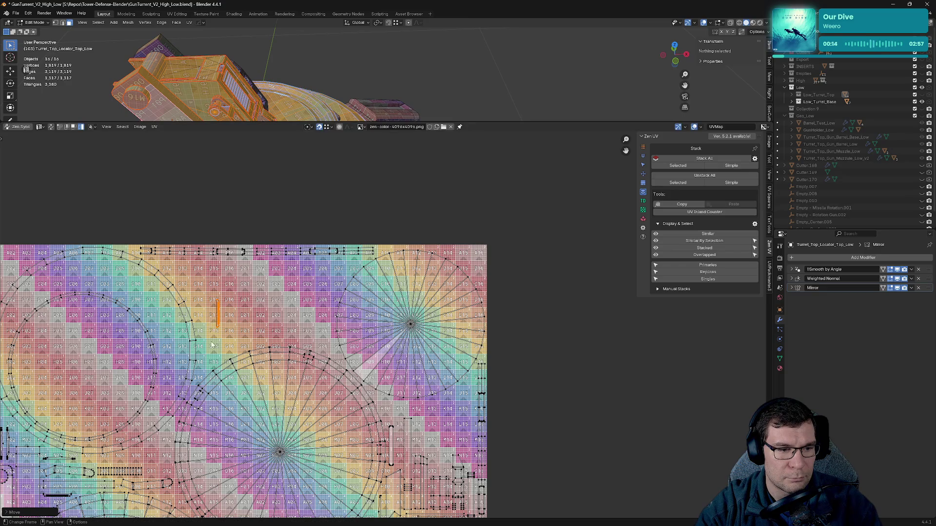
# - Save the file, deselect the island and mesh, and enlarge the 3D view
pyautogui.scroll(-3, 330, 330)
pyautogui.scroll(-1, 525, 394)
pyautogui.moveTo(525, 394)
pyautogui.mouseDown(button='middle')
pyautogui.moveTo(501, 351)
pyautogui.moveTo(515, 353)
pyautogui.mouseUp(button='middle')
pyautogui.hotkey('ctrl', 's')
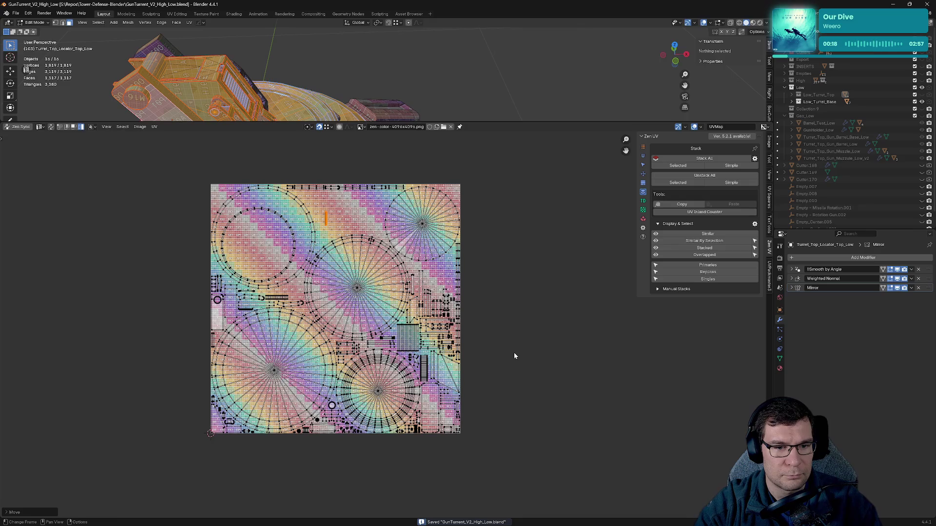
pyautogui.click(517, 354)
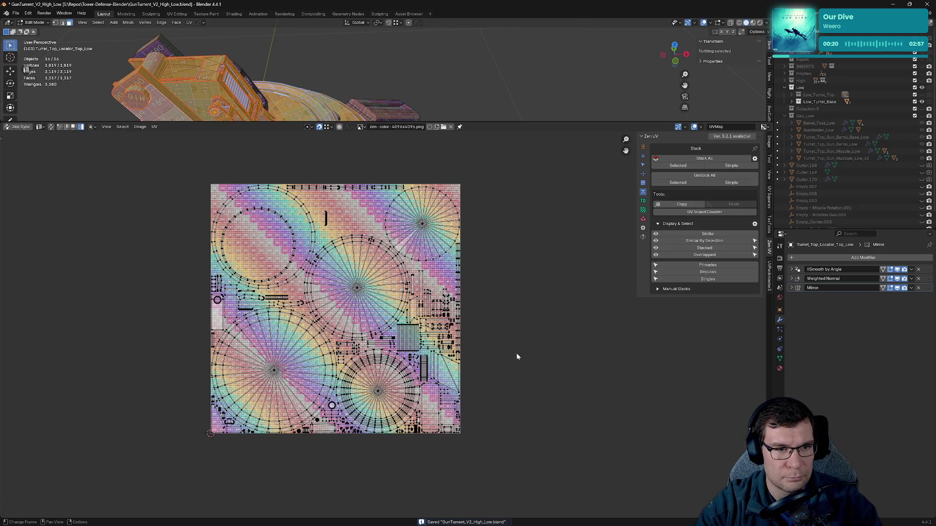
pyautogui.moveTo(505, 124); pyautogui.dragTo(532, 385)
pyautogui.hotkey('ctrl', 's')
pyautogui.click(530, 356)
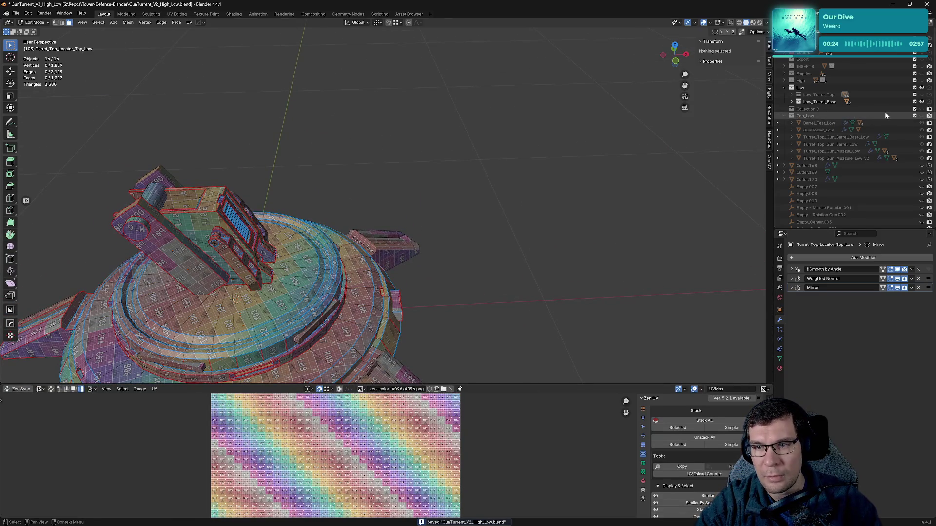
# - Show the turret top again and edit all turret objects with every face selected
pyautogui.click(921, 101)
pyautogui.click(922, 95)
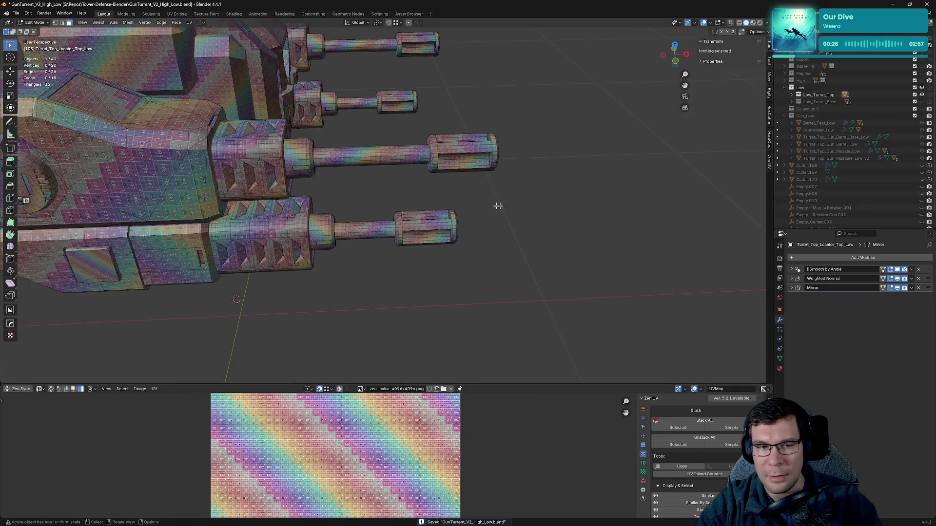
pyautogui.scroll(-3, 506, 200)
pyautogui.moveTo(506, 200)
pyautogui.mouseDown(button='middle')
pyautogui.moveTo(476, 201)
pyautogui.moveTo(521, 244)
pyautogui.mouseUp(button='middle')
pyautogui.press('a')
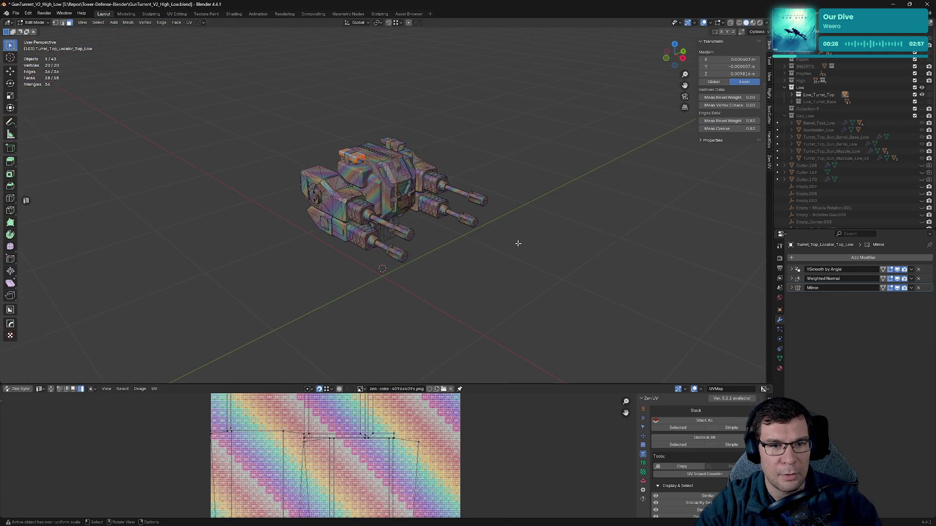
pyautogui.press('Tab')
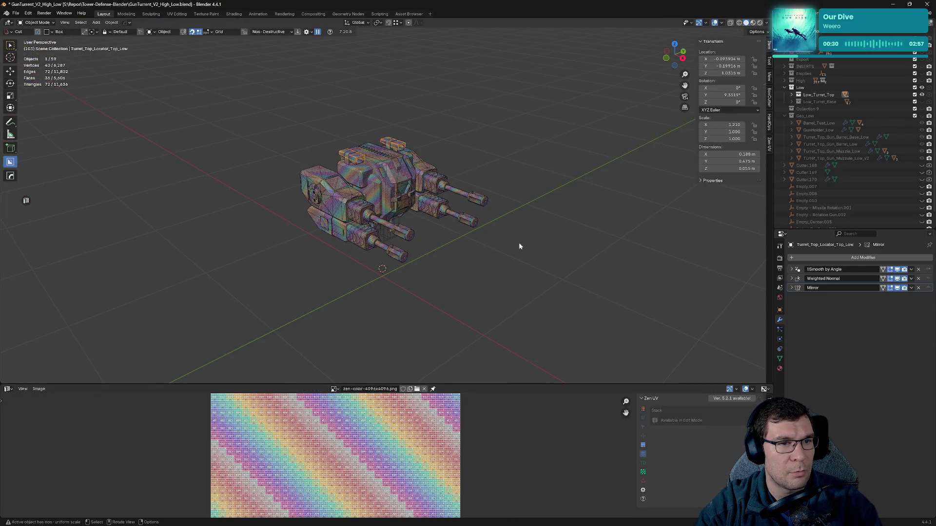
pyautogui.press('a')
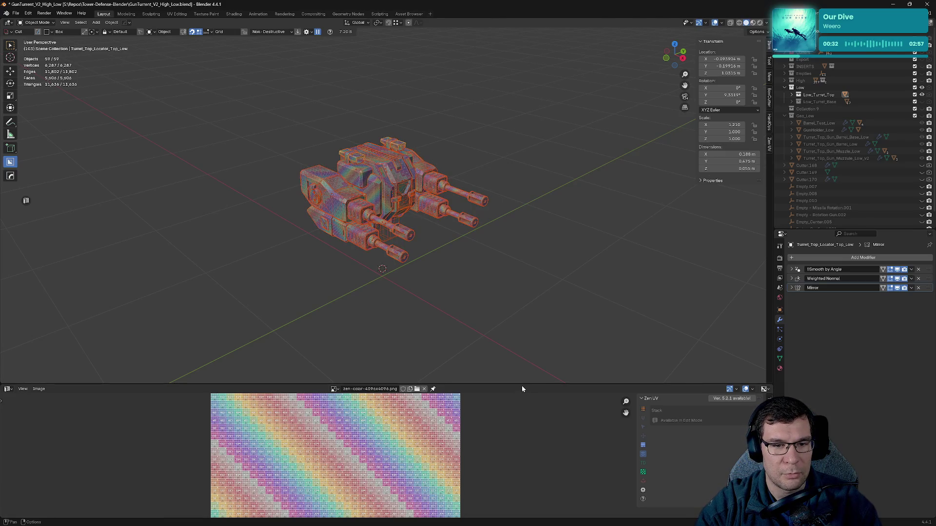
pyautogui.press('Tab')
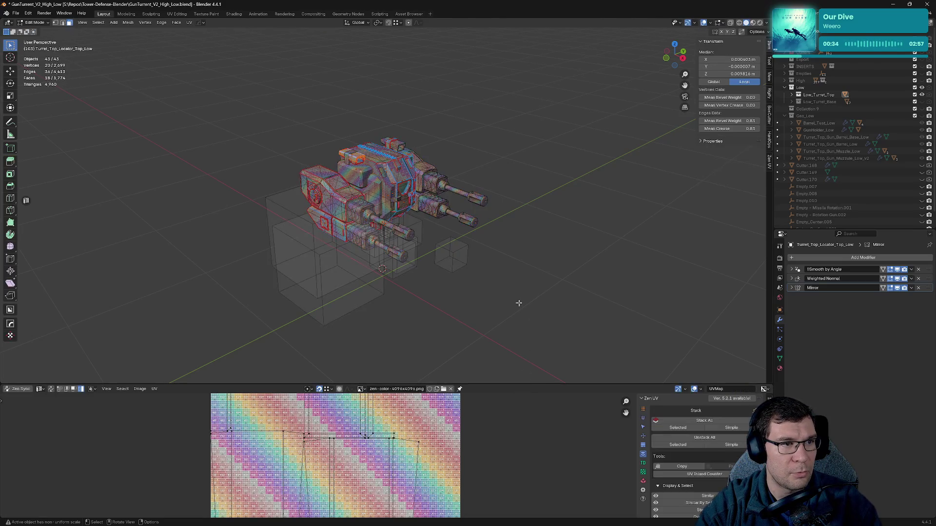
pyautogui.press('a')
# - Move all UV islands to the left of the tile and save the file
pyautogui.moveTo(508, 383); pyautogui.dragTo(507, 67)
pyautogui.scroll(-3, 537, 195)
pyautogui.hotkey('alt', 'a')
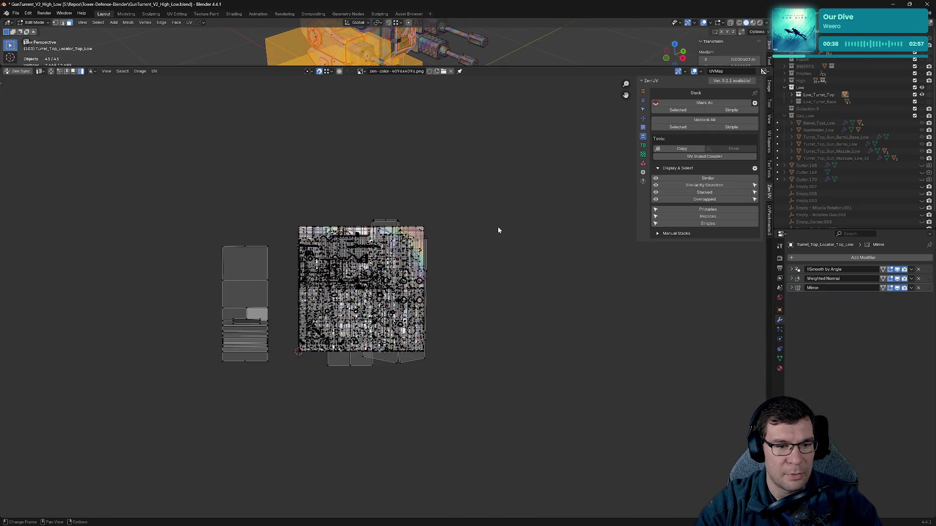
pyautogui.press('a')
pyautogui.press('g')
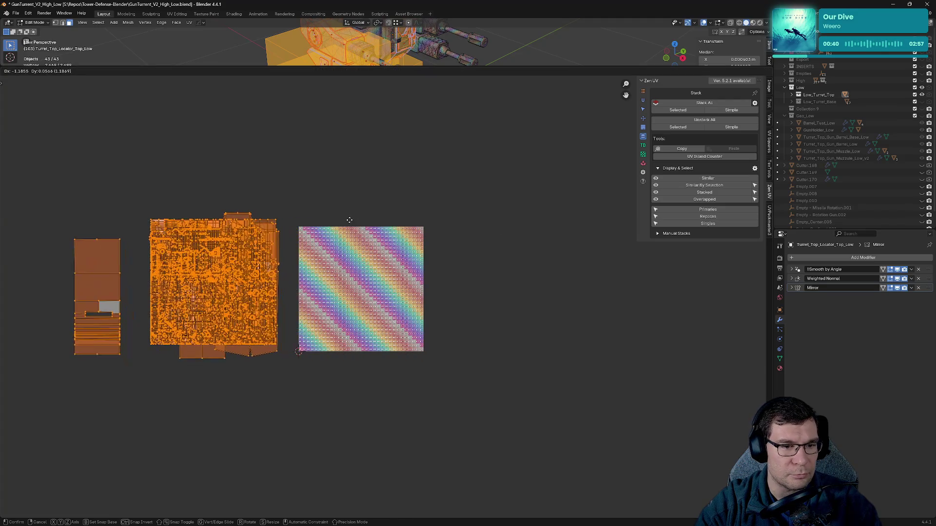
pyautogui.click(484, 231)
pyautogui.hotkey('ctrl', 's')
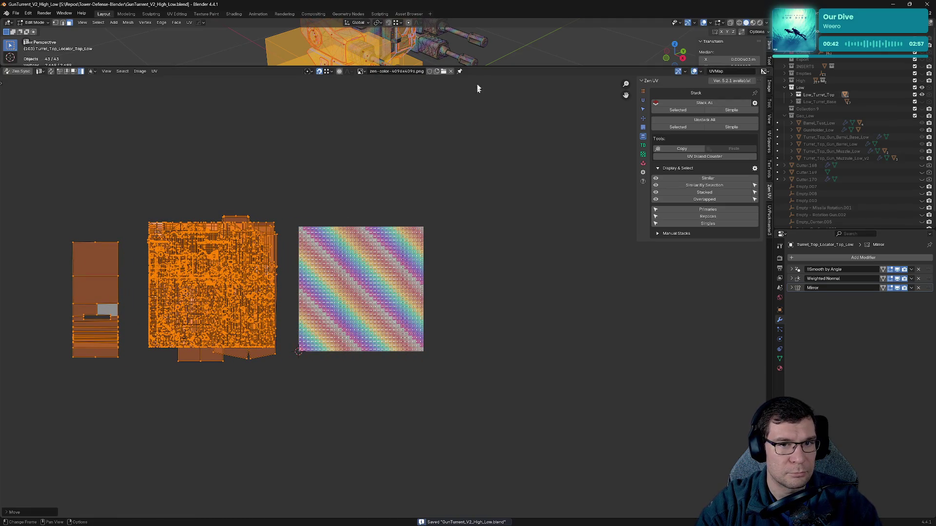
pyautogui.moveTo(480, 67)
pyautogui.mouseDown()
pyautogui.moveTo(480, 124)
pyautogui.moveTo(480, 93)
pyautogui.mouseUp()
pyautogui.click(476, 235)
# - Check individual gun holder faces' UV placement, then clear selection and enlarge the 3D view
pyautogui.keyDown('ctrl'); pyautogui.hscroll(-2, 531, 233); pyautogui.keyUp('ctrl')
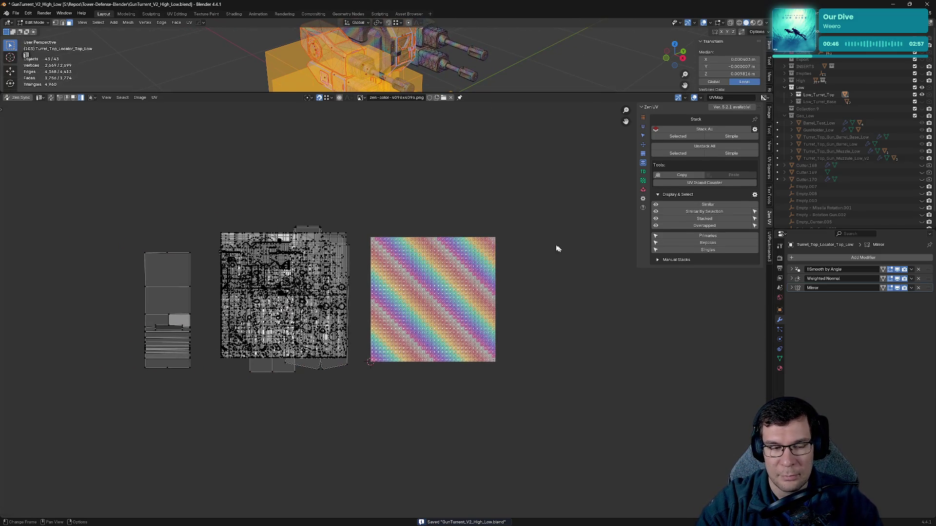
pyautogui.click(280, 60)
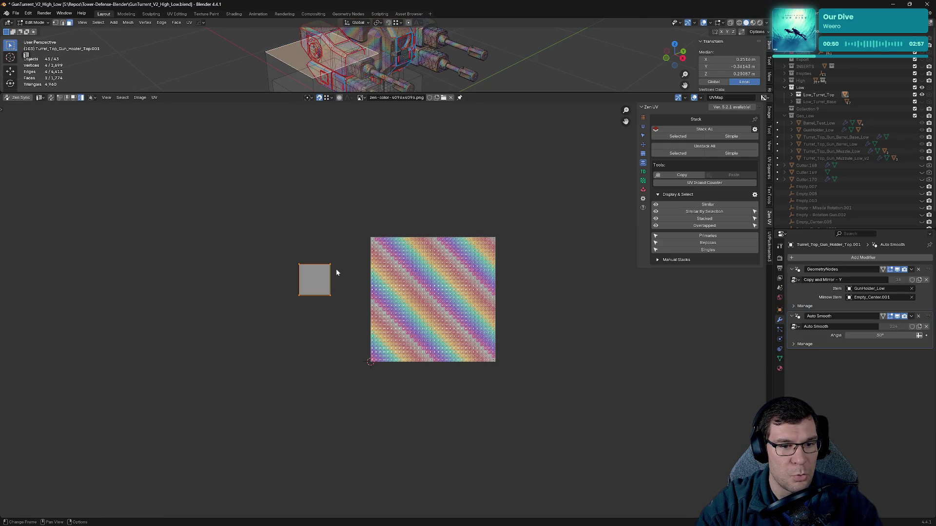
pyautogui.click(325, 75)
pyautogui.click(307, 76)
pyautogui.click(310, 57)
pyautogui.click(291, 69)
pyautogui.click(305, 51)
pyautogui.click(326, 89)
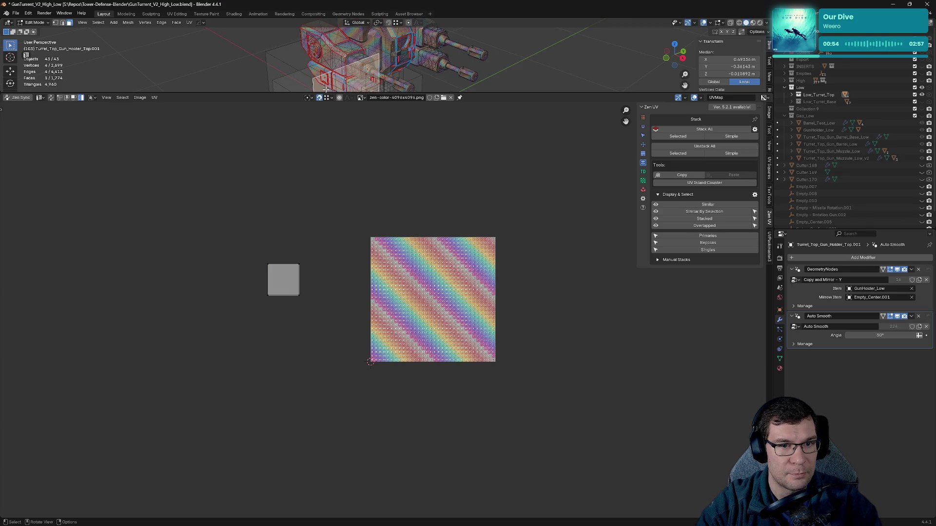
pyautogui.click(293, 80)
pyautogui.click(285, 43)
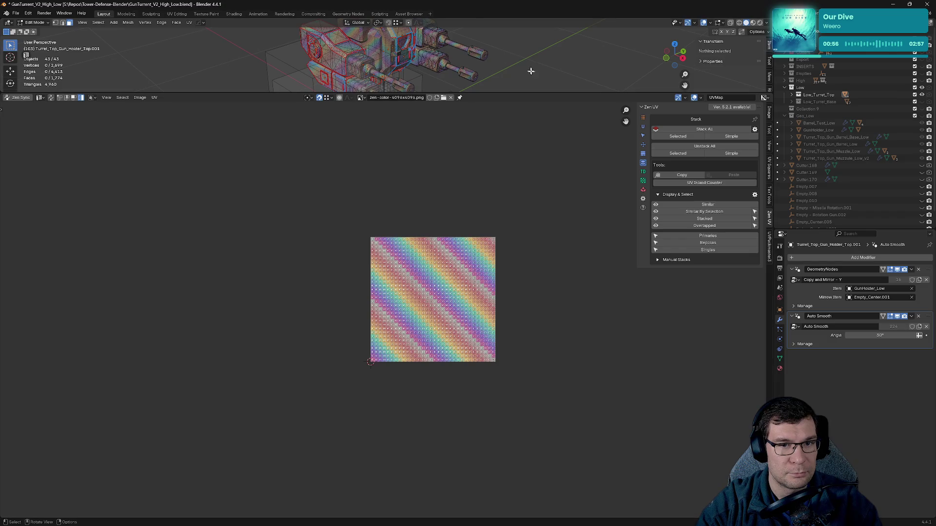
pyautogui.moveTo(519, 92); pyautogui.dragTo(520, 308)
pyautogui.moveTo(522, 265); pyautogui.dragTo(452, 261, button='middle')
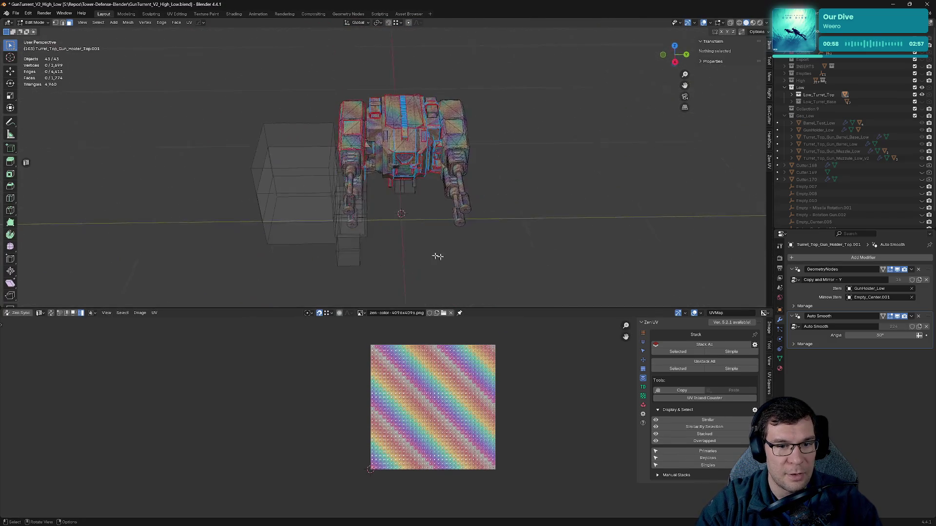
# - Return to Object Mode, select everything and save the file
pyautogui.scroll(2, 452, 261)
pyautogui.moveTo(373, 246)
pyautogui.mouseDown(button='middle')
pyautogui.moveTo(461, 174)
pyautogui.moveTo(488, 188)
pyautogui.moveTo(500, 169)
pyautogui.moveTo(596, 213)
pyautogui.moveTo(409, 174)
pyautogui.mouseUp(button='middle')
pyautogui.press('Tab')
pyautogui.press('a')
pyautogui.hotkey('ctrl', 's')
# - Select the gun holder, collapse its GeometryNodes and Auto Smooth modifiers, and try applying GeometryNodes
pyautogui.click(408, 174)
pyautogui.scroll(4, 446, 176)
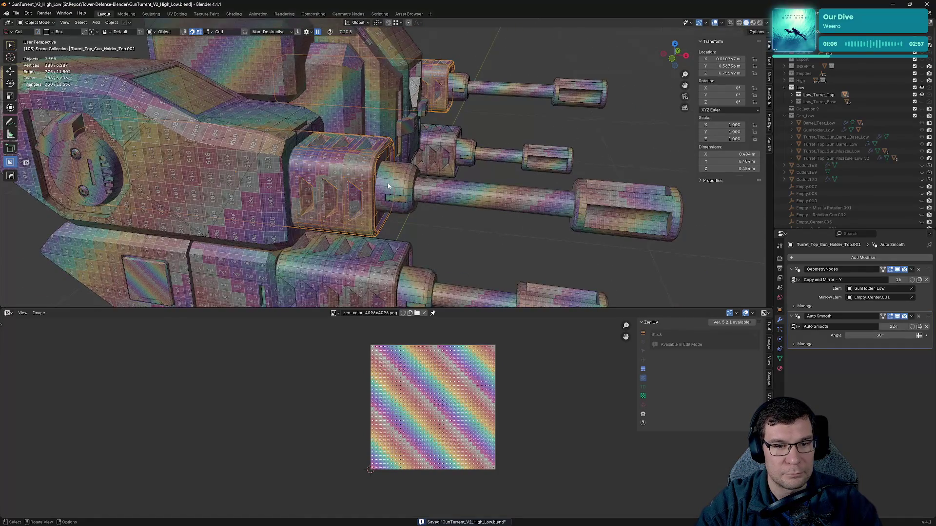
pyautogui.click(793, 269)
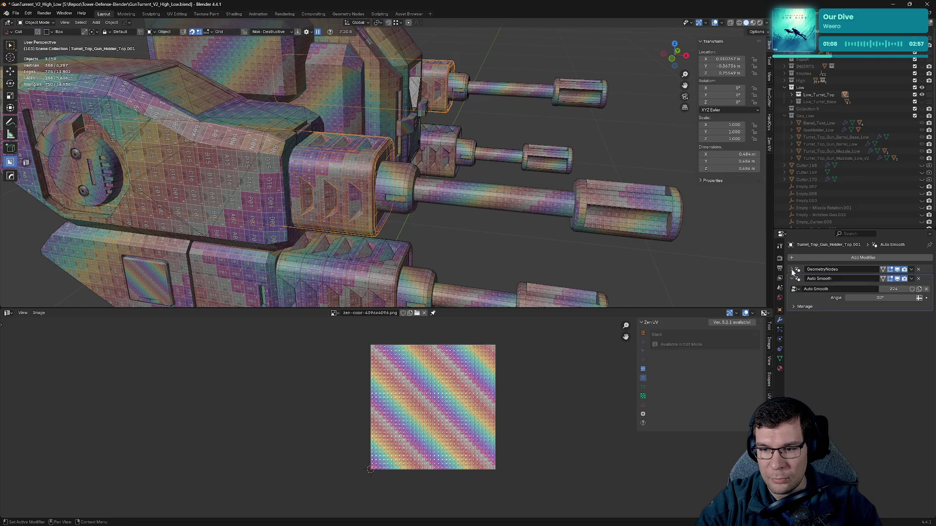
pyautogui.click(791, 279)
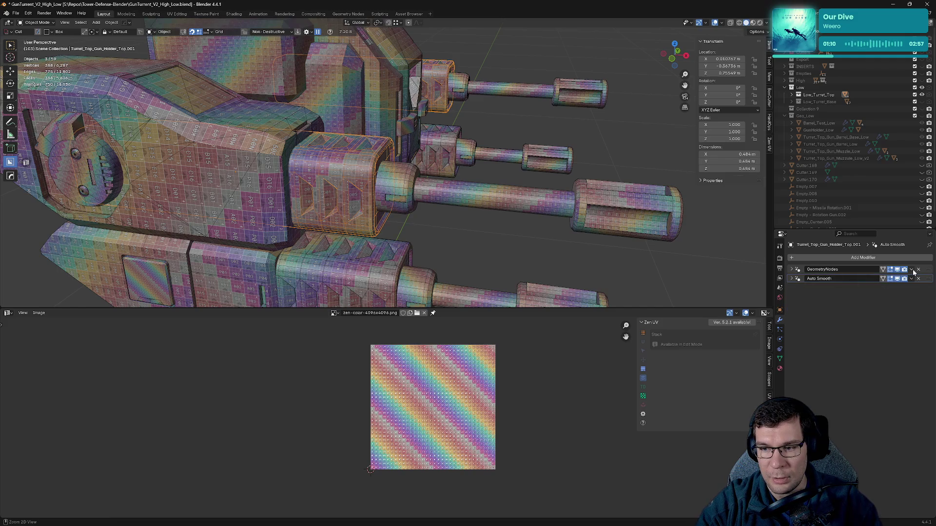
pyautogui.hotkey('ctrl', 'a')
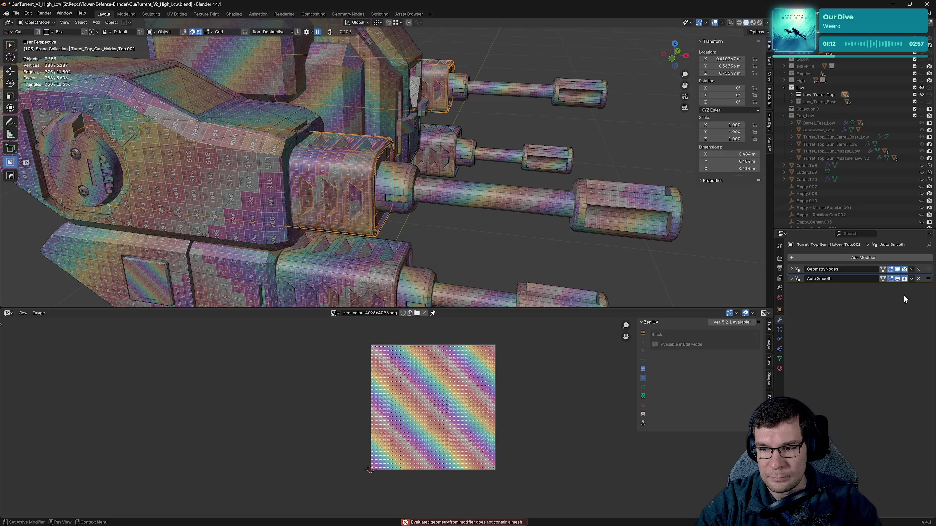
pyautogui.click(912, 269)
pyautogui.click(884, 279)
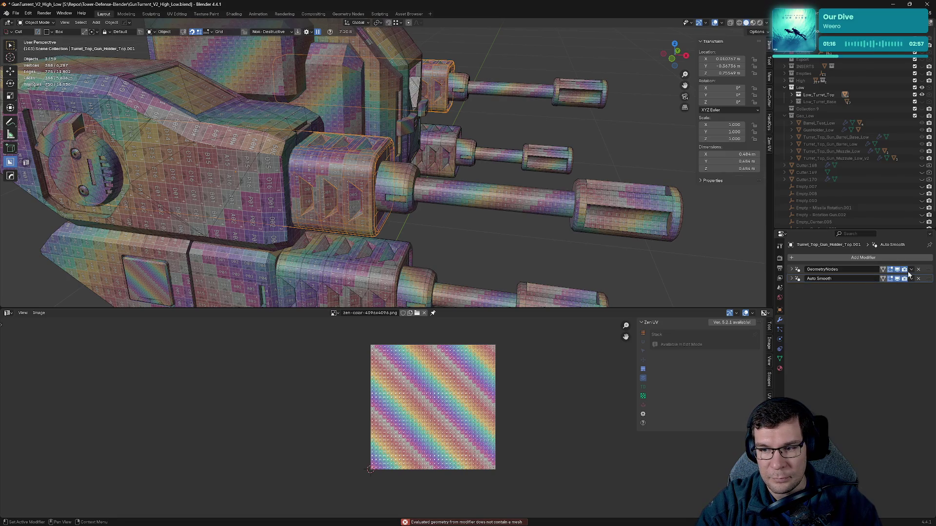
# - Retry applying the GeometryNodes modifier, screenshot the no-mesh error, and expand the Copy and Mirror - Y inputs
pyautogui.click(911, 270)
pyautogui.click(893, 280)
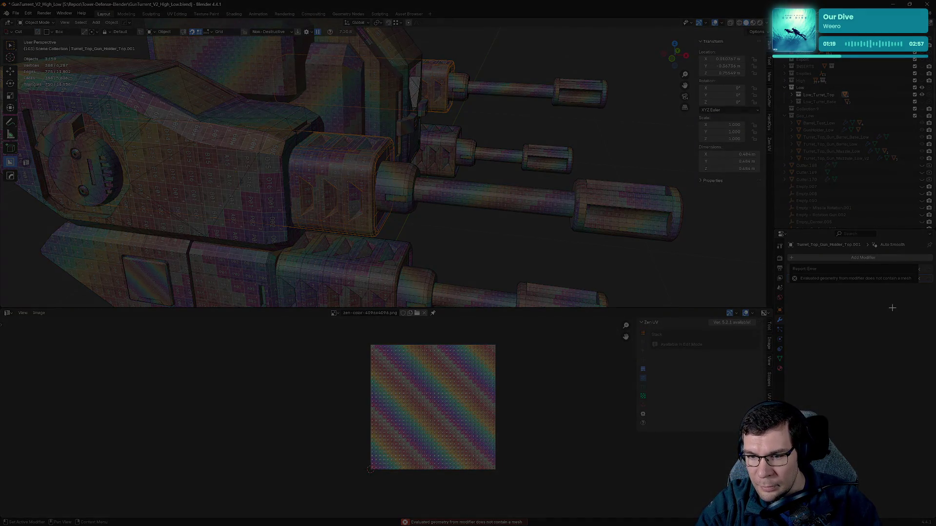
pyautogui.moveTo(774, 257)
pyautogui.mouseDown()
pyautogui.moveTo(881, 302)
pyautogui.moveTo(924, 302)
pyautogui.mouseUp()
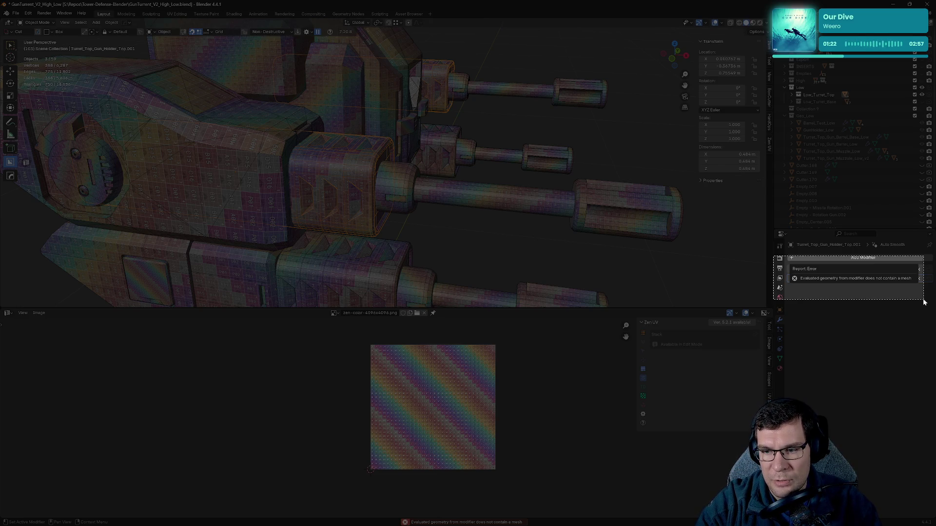
pyautogui.moveTo(924, 303); pyautogui.dragTo(924, 302)
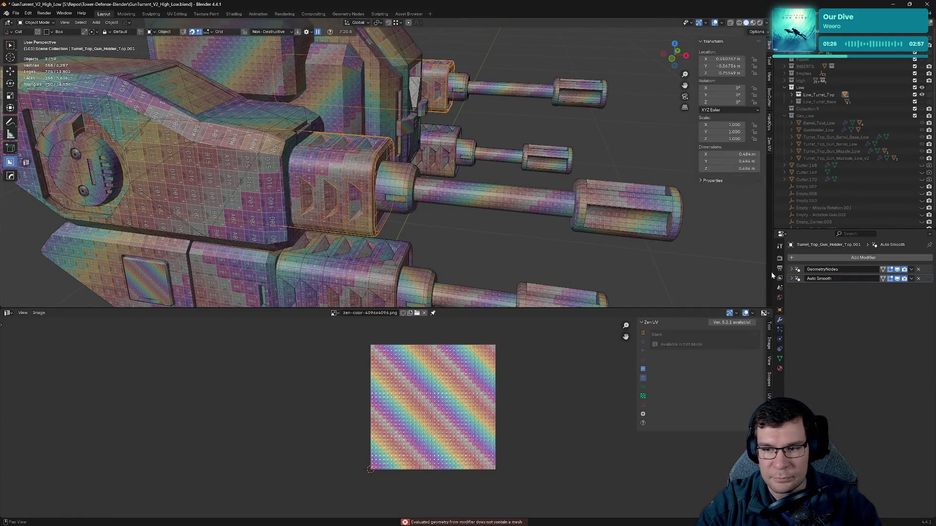
pyautogui.click(792, 270)
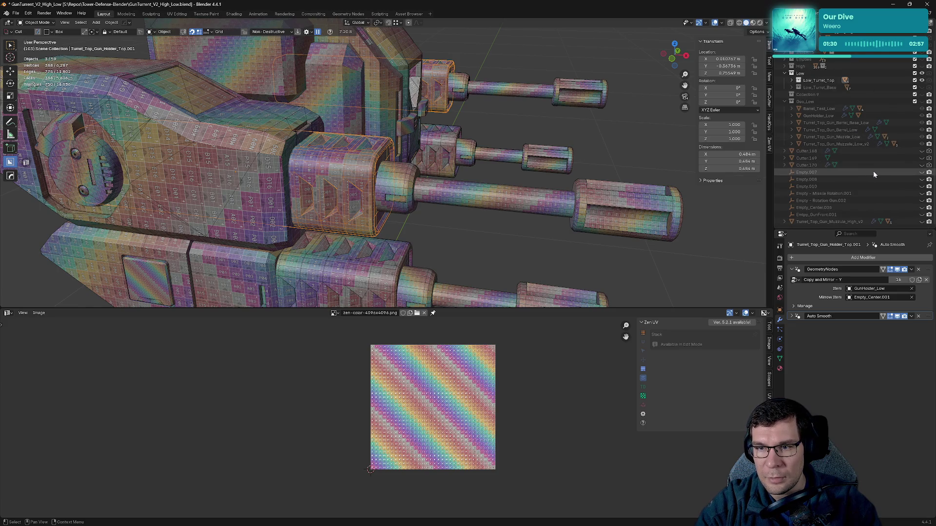
# - Make Collection 9 visible and enter Edit Mode on the revealed box mesh
pyautogui.click(922, 109)
pyautogui.moveTo(429, 171); pyautogui.dragTo(470, 177, button='middle')
pyautogui.scroll(-10, 471, 176)
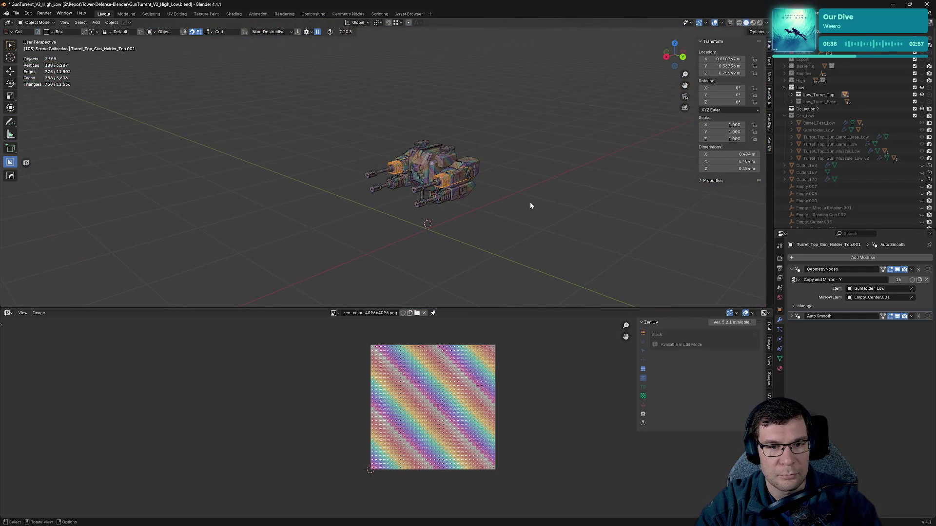
pyautogui.press('Tab')
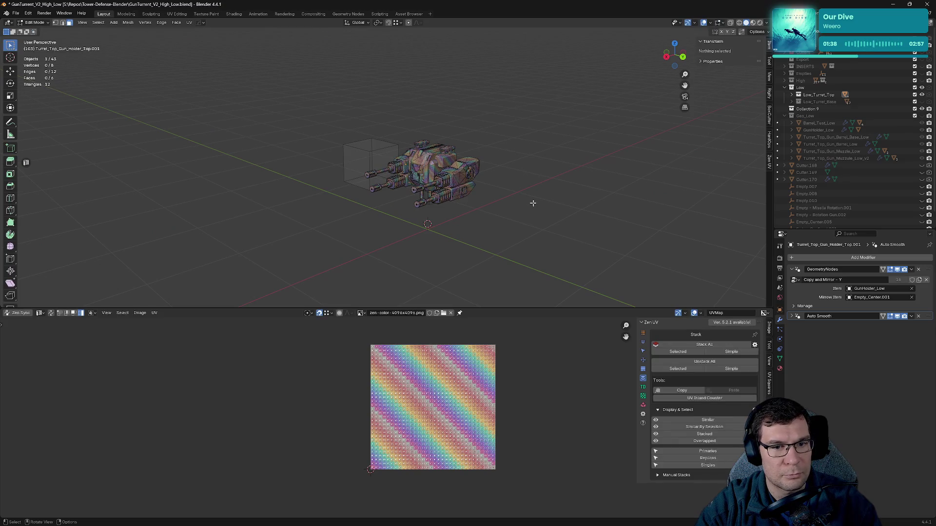
# - Back in Object Mode, unhide the Geo_Low collection and try applying the gun holder's GeometryNodes modifier
pyautogui.press('Tab')
pyautogui.click(922, 116)
pyautogui.moveTo(453, 160); pyautogui.dragTo(523, 226, button='middle')
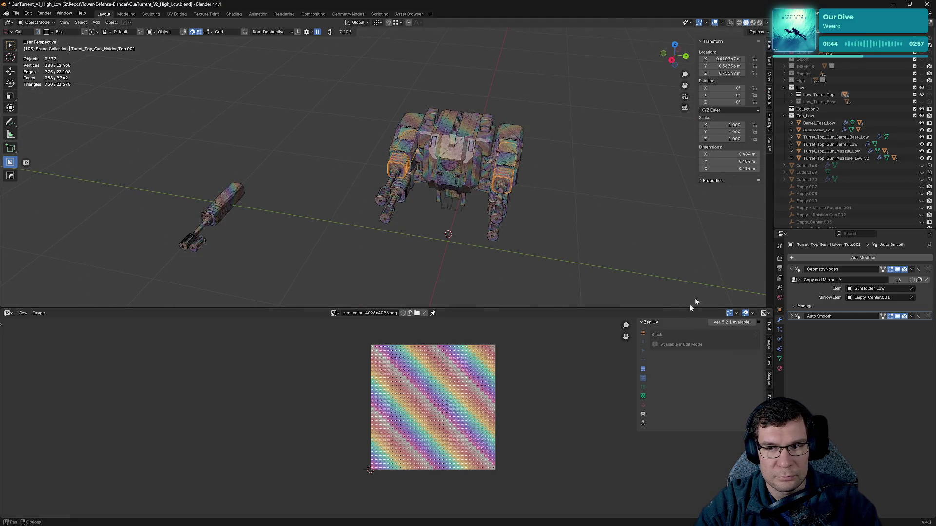
pyautogui.click(911, 269)
pyautogui.click(902, 277)
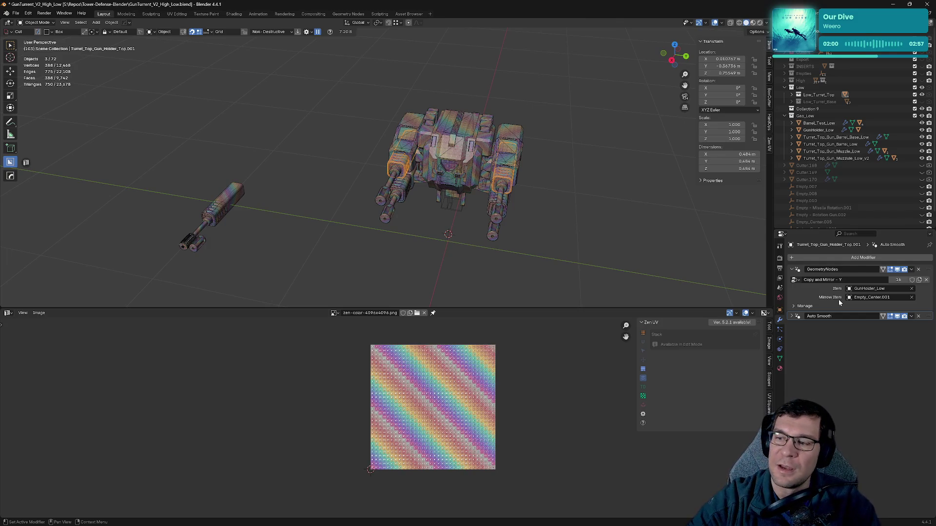
# - Select Turret_Top_Gun_Muzzle_Bottom.001, try applying its GeometryNodes modifier, and expand its Copy and Mirror inputs
pyautogui.moveTo(442, 230)
pyautogui.mouseDown(button='middle')
pyautogui.moveTo(408, 215)
pyautogui.moveTo(466, 210)
pyautogui.mouseUp(button='middle')
pyautogui.scroll(3, 395, 227)
pyautogui.click(439, 204)
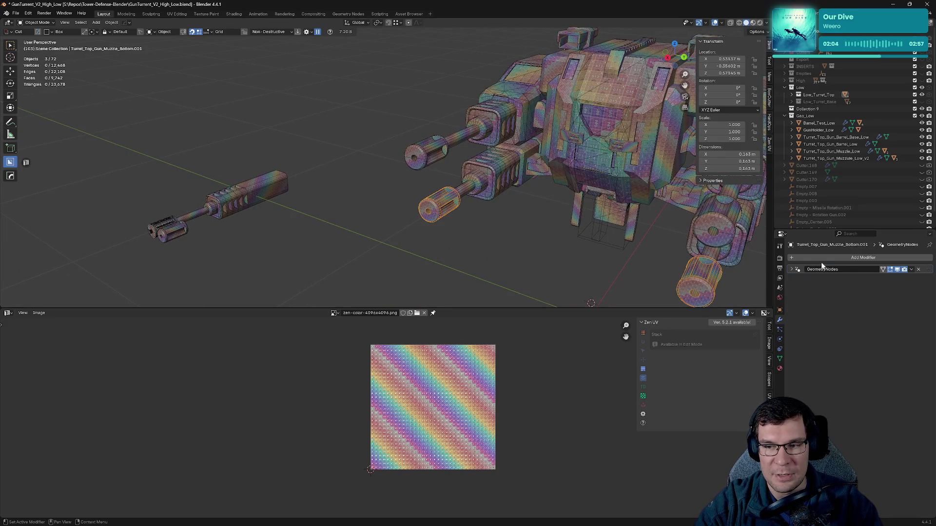
pyautogui.click(911, 270)
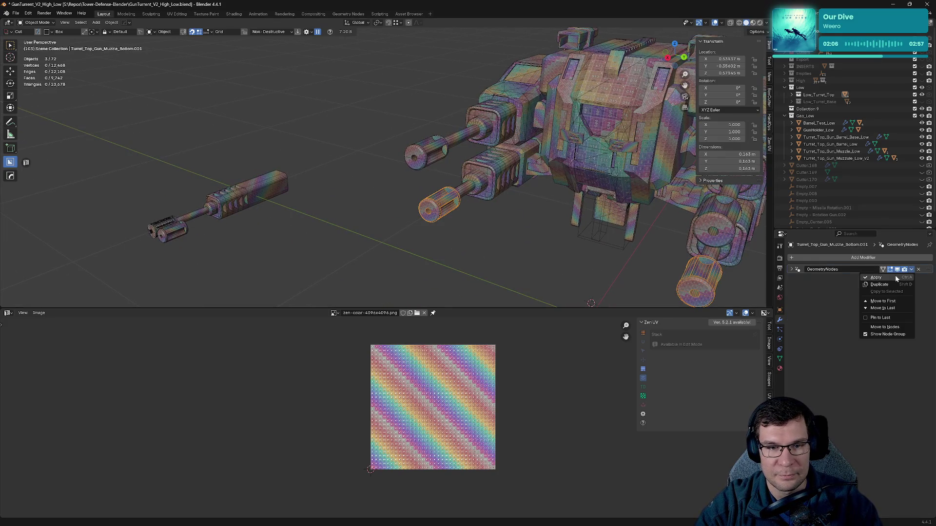
pyautogui.click(896, 276)
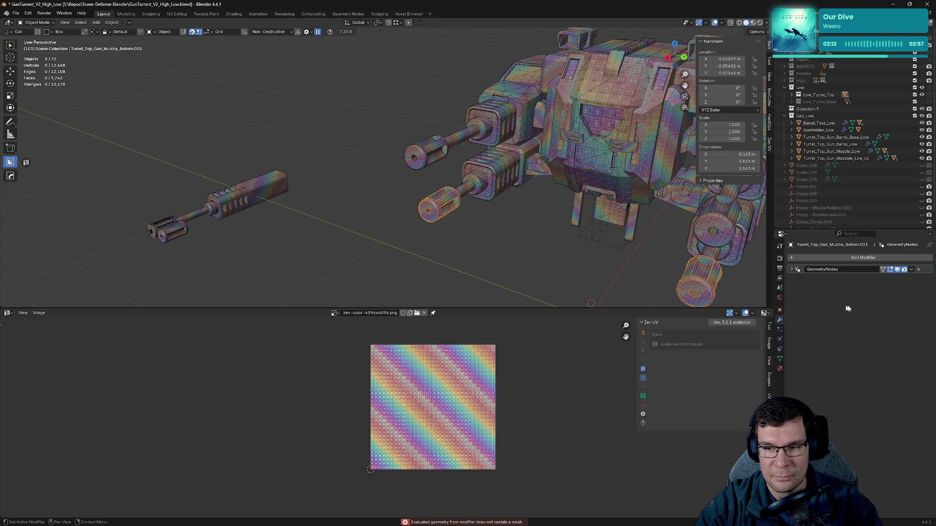
pyautogui.click(794, 269)
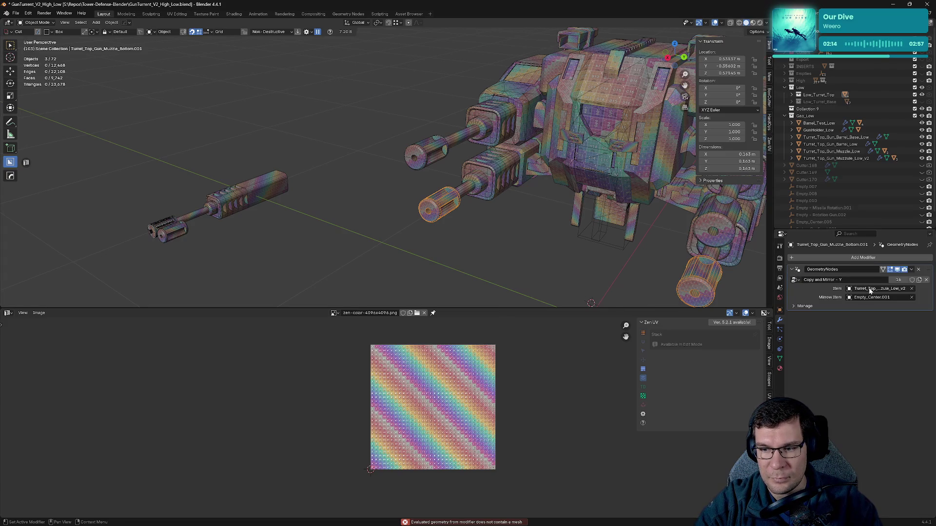
# - Save the file while orbiting around the turret
pyautogui.moveTo(433, 234); pyautogui.dragTo(505, 193, button='middle')
pyautogui.hotkey('ctrl', 's')
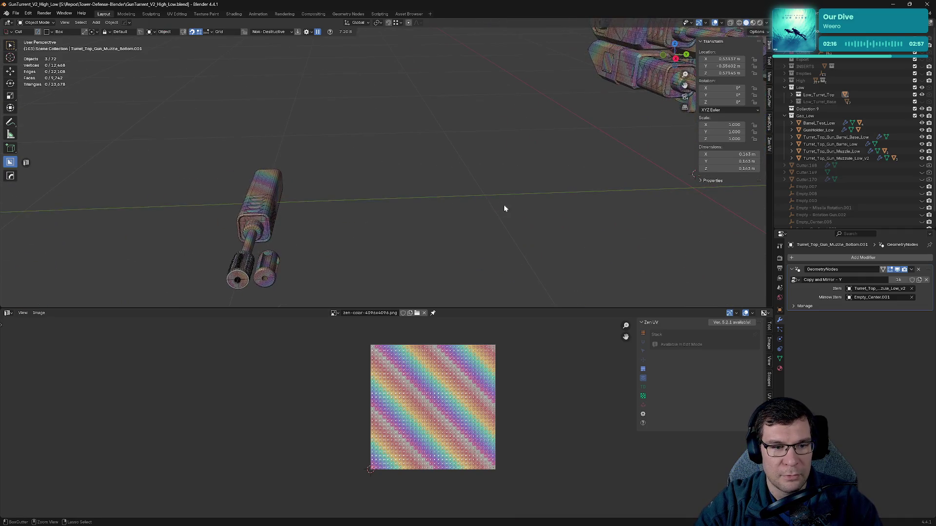
pyautogui.moveTo(566, 195)
pyautogui.mouseDown(button='middle')
pyautogui.moveTo(464, 195)
pyautogui.moveTo(560, 173)
pyautogui.moveTo(467, 218)
pyautogui.moveTo(534, 182)
pyautogui.moveTo(513, 213)
pyautogui.mouseUp(button='middle')
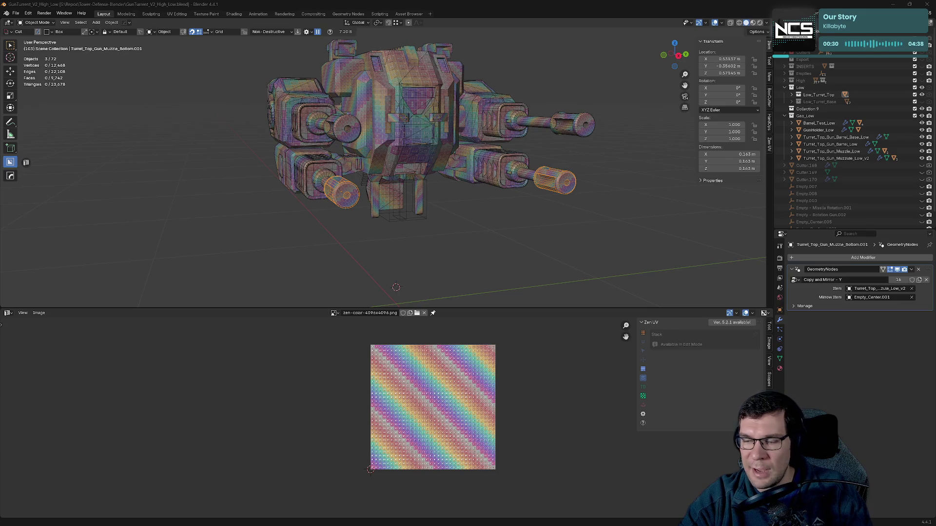
pyautogui.moveTo(541, 162)
pyautogui.mouseDown(button='middle')
pyautogui.moveTo(575, 146)
pyautogui.moveTo(514, 137)
pyautogui.moveTo(634, 212)
pyautogui.moveTo(569, 193)
pyautogui.mouseUp(button='middle')
pyautogui.hotkey('ctrl', 's')
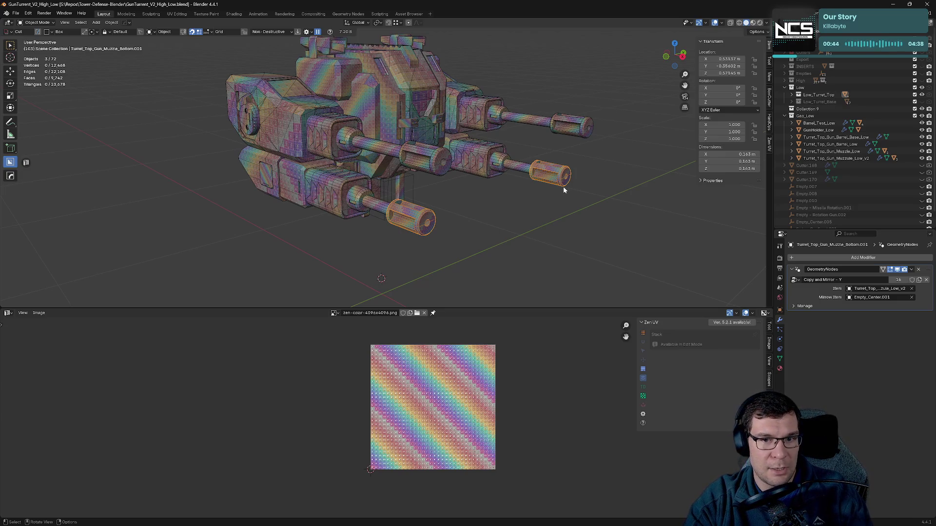
pyautogui.moveTo(602, 161)
pyautogui.mouseDown(button='middle')
pyautogui.moveTo(612, 145)
pyautogui.moveTo(612, 178)
pyautogui.mouseUp(button='middle')
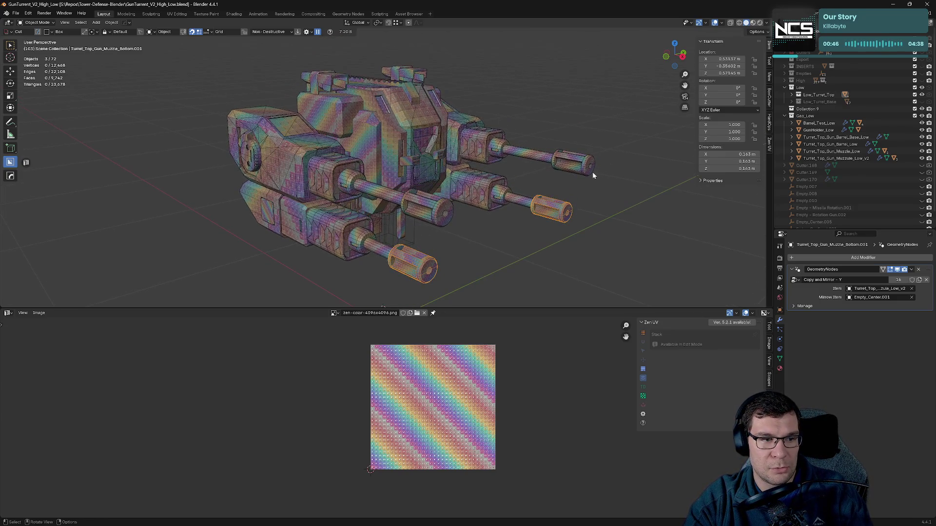